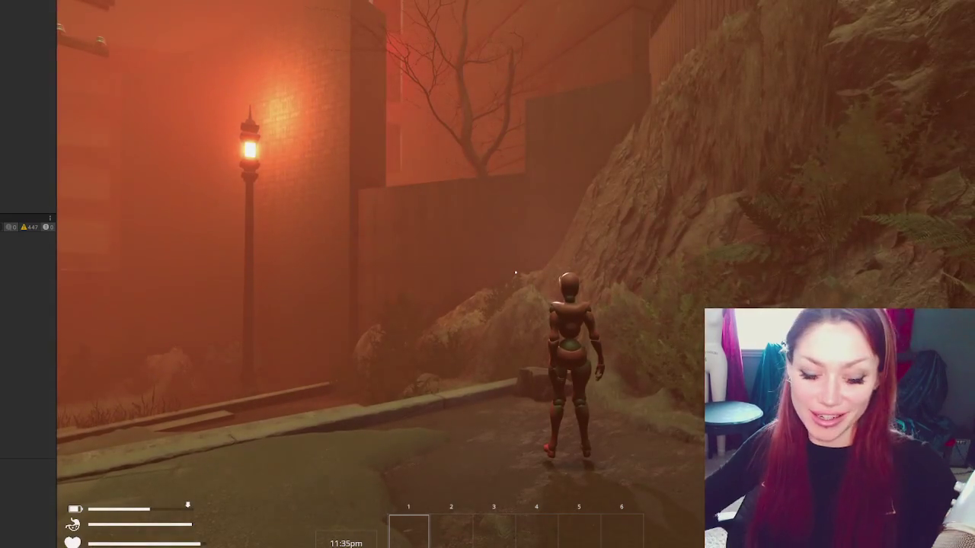
Step: Walk the character along the street up to the gold-masked enemy and pause on the STATS menu
{"action": "key", "text": "w"}
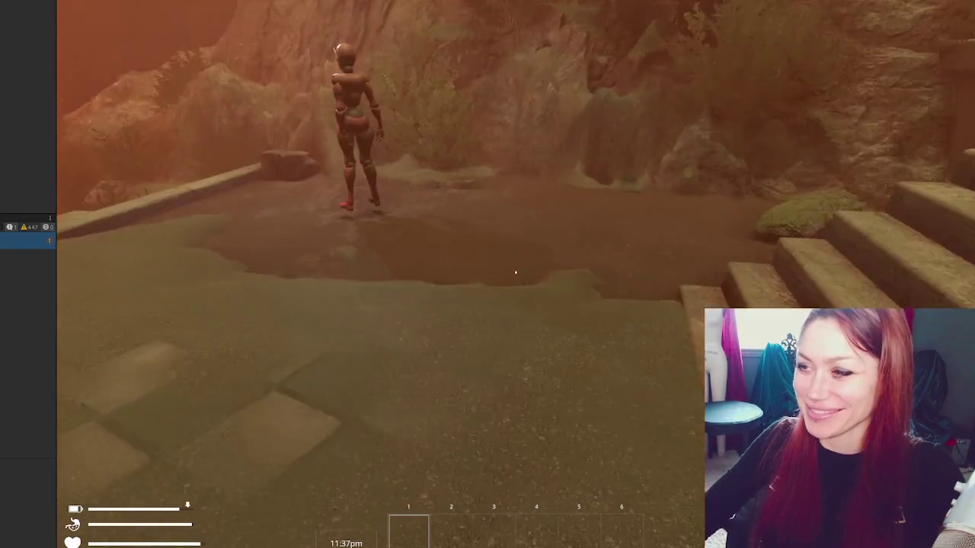
{"action": "key", "text": "a"}
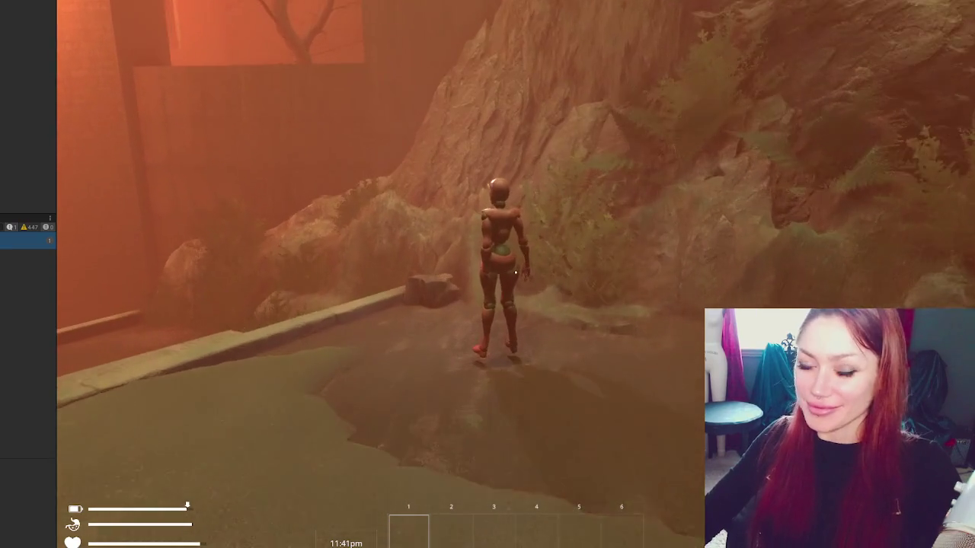
{"action": "key", "text": "s"}
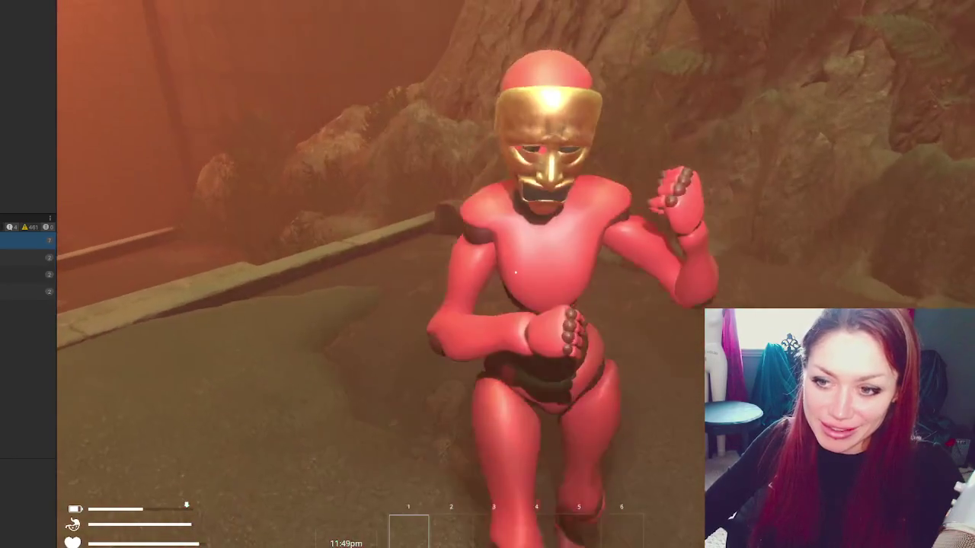
{"action": "key", "text": "Escape"}
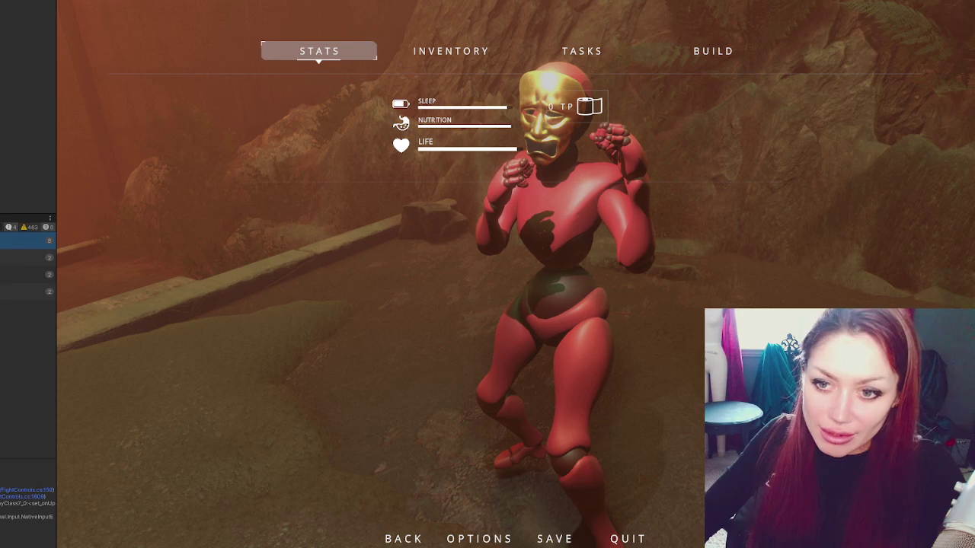
Step: Scroll FightControls.cs down to the enemy-hit check around line 248, comparing with the paused game
{"action": "key", "text": "alt+Tab"}
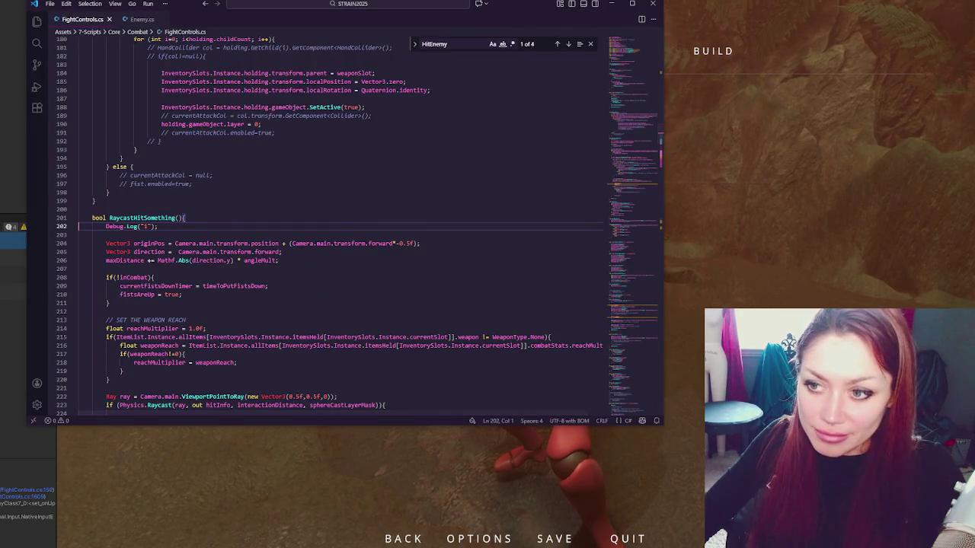
{"action": "scroll", "coordinate": [345, 221], "scroll_direction": "down", "scroll_amount": 3}
{"action": "scroll", "coordinate": [345, 221], "scroll_direction": "down", "scroll_amount": 5}
{"action": "key", "text": "alt+Tab"}
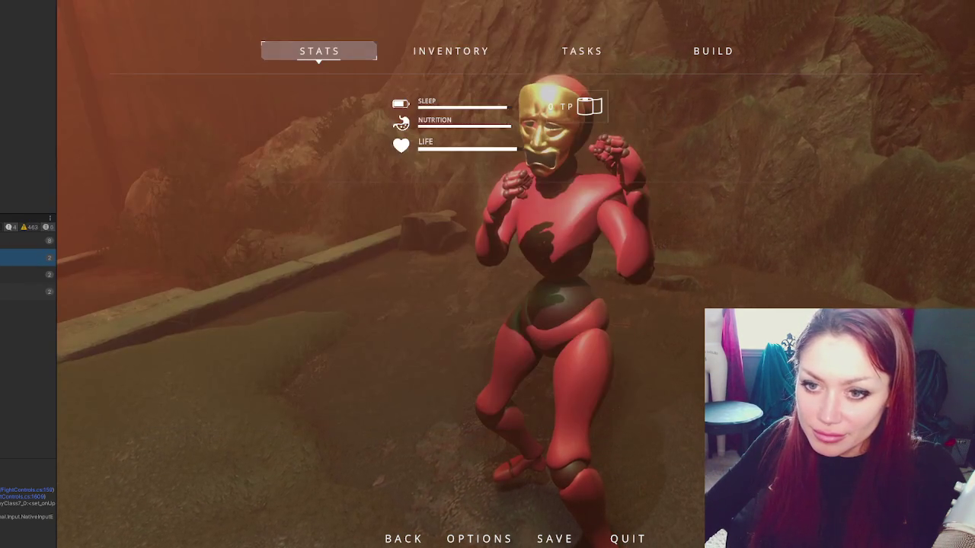
{"action": "key", "text": "alt+Tab"}
{"action": "key", "text": "alt+Tab"}
{"action": "key", "text": "alt+Tab"}
{"action": "scroll", "coordinate": [345, 222], "scroll_direction": "down", "scroll_amount": 8}
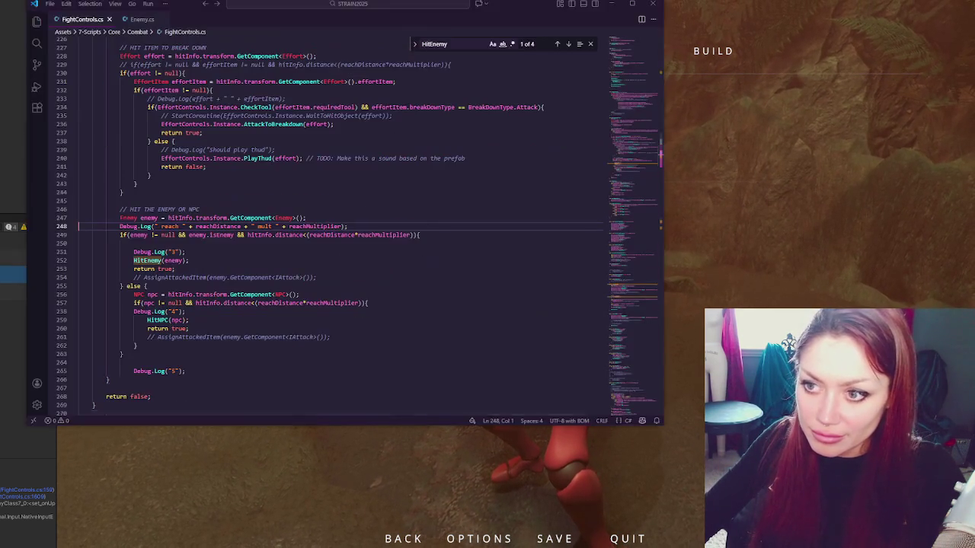
{"action": "key", "text": "alt+Tab"}
{"action": "key", "text": "alt+Tab"}
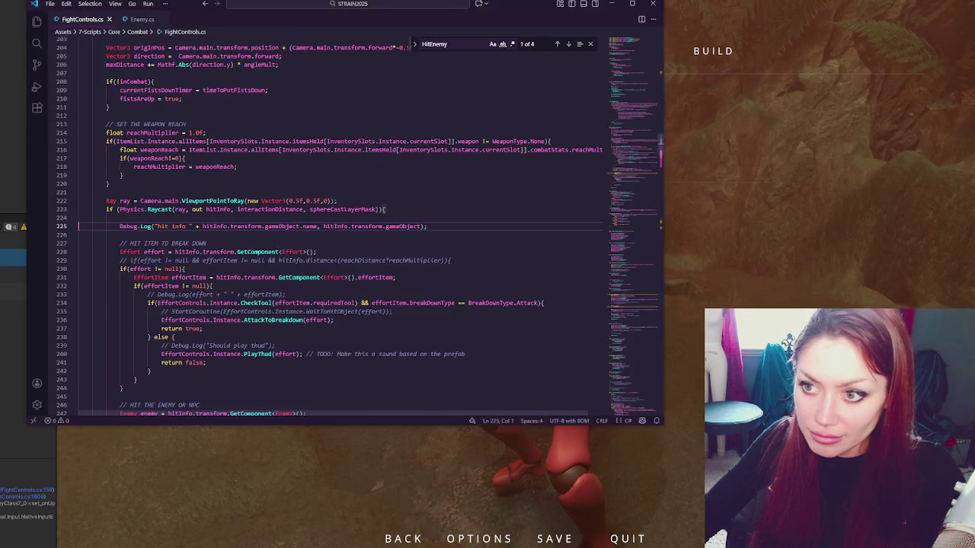
{"action": "scroll", "coordinate": [286, 221], "scroll_direction": "down", "scroll_amount": 4}
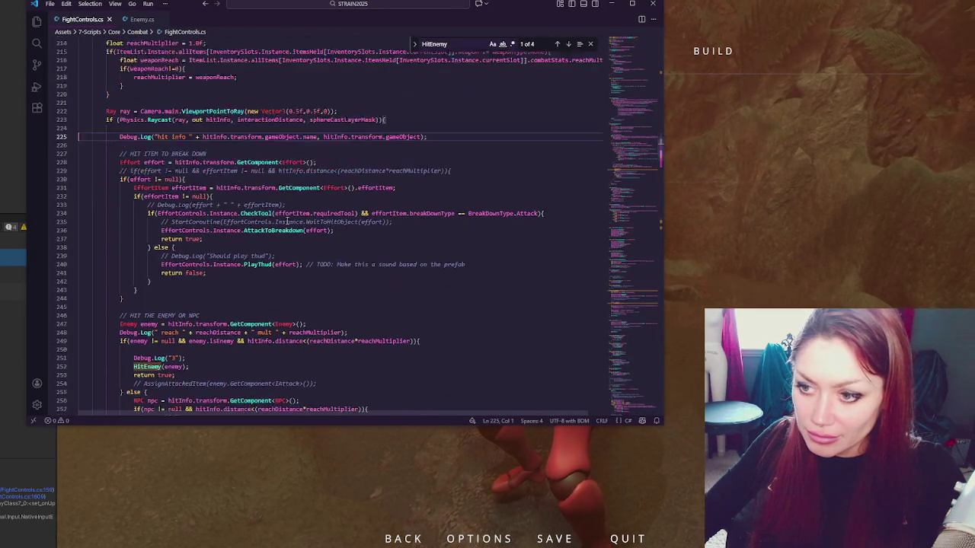
{"action": "key", "text": "alt+Tab"}
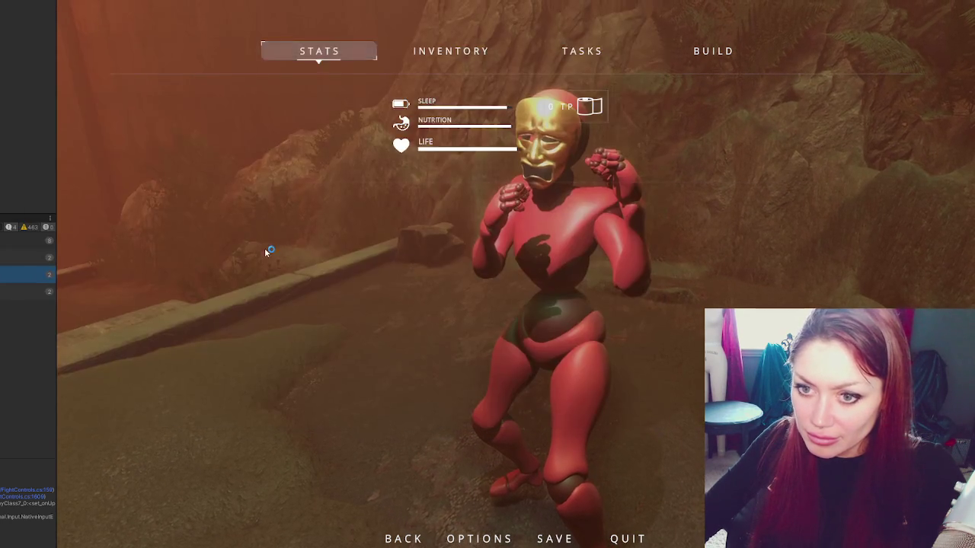
{"action": "key", "text": "alt+Tab"}
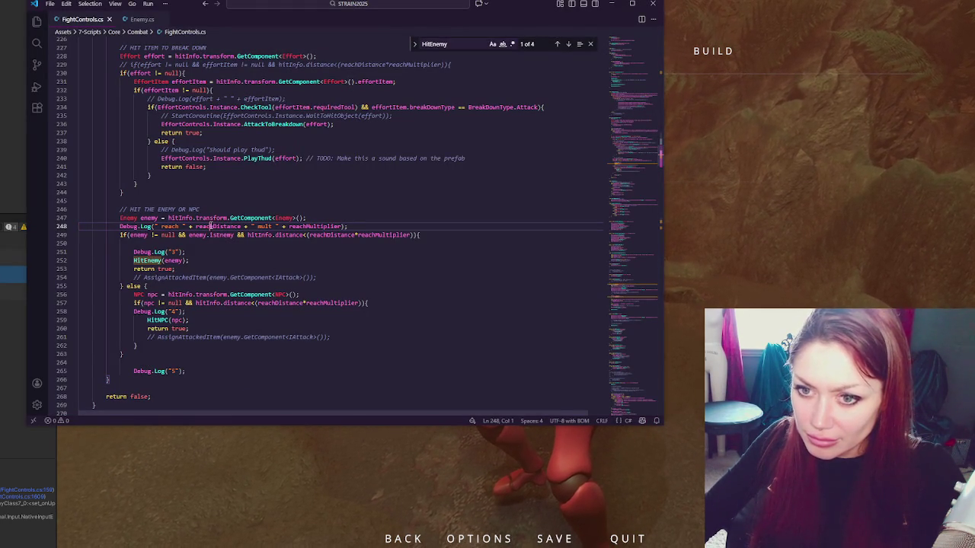
Step: Highlight every use of reachDistance and reachMultiplier in the enemy distance check, then return to the game
{"action": "double_click", "coordinate": [211, 226]}
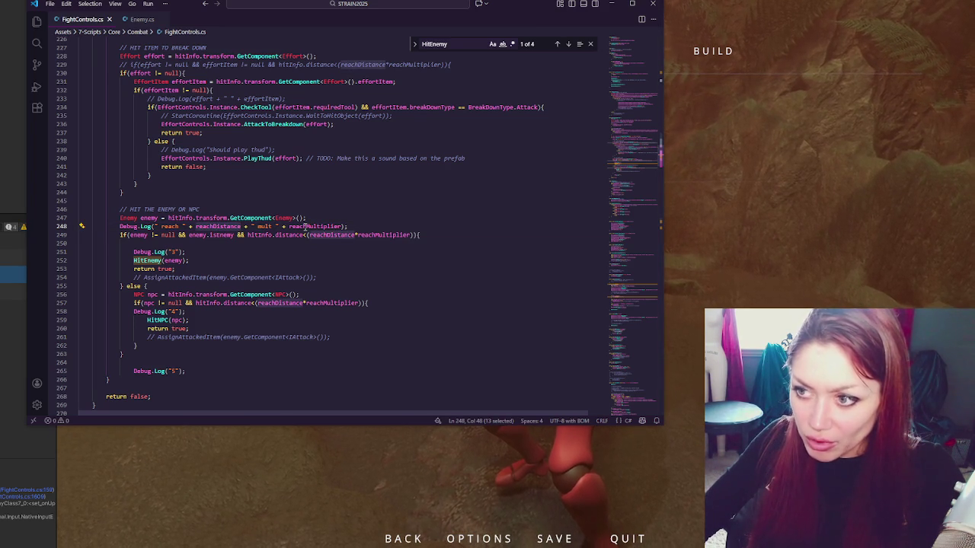
{"action": "double_click", "coordinate": [385, 235]}
{"action": "double_click", "coordinate": [335, 235]}
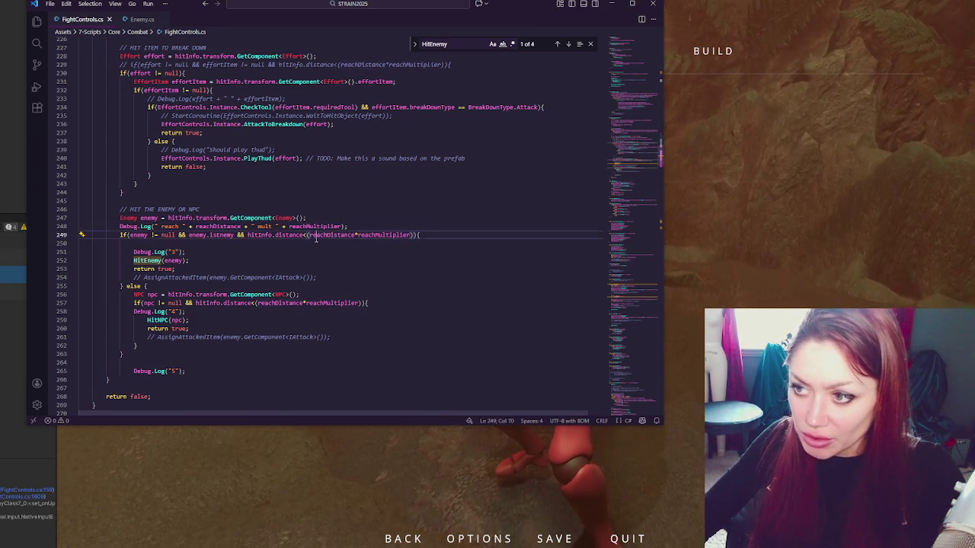
{"action": "scroll", "coordinate": [338, 251], "scroll_direction": "up", "scroll_amount": 2}
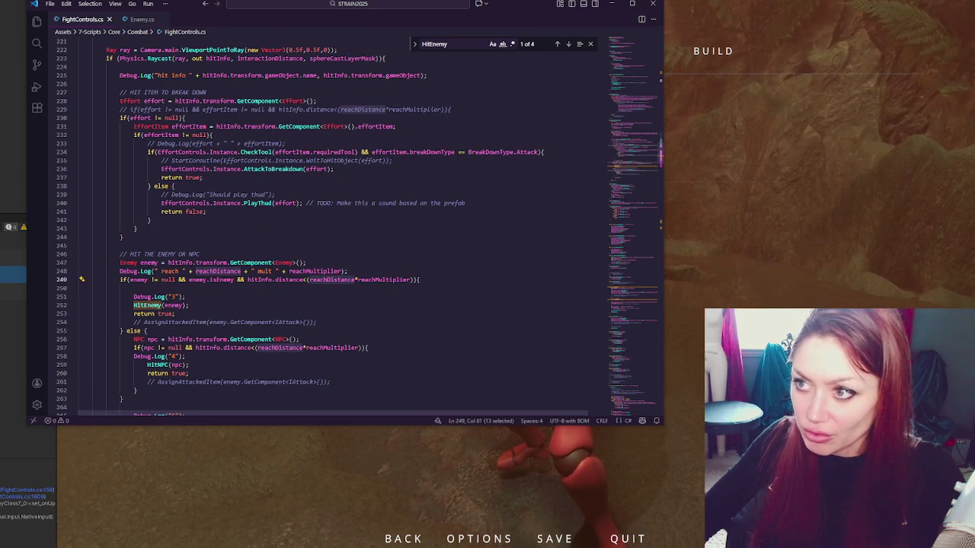
{"action": "scroll", "coordinate": [399, 144], "scroll_direction": "up", "scroll_amount": 3}
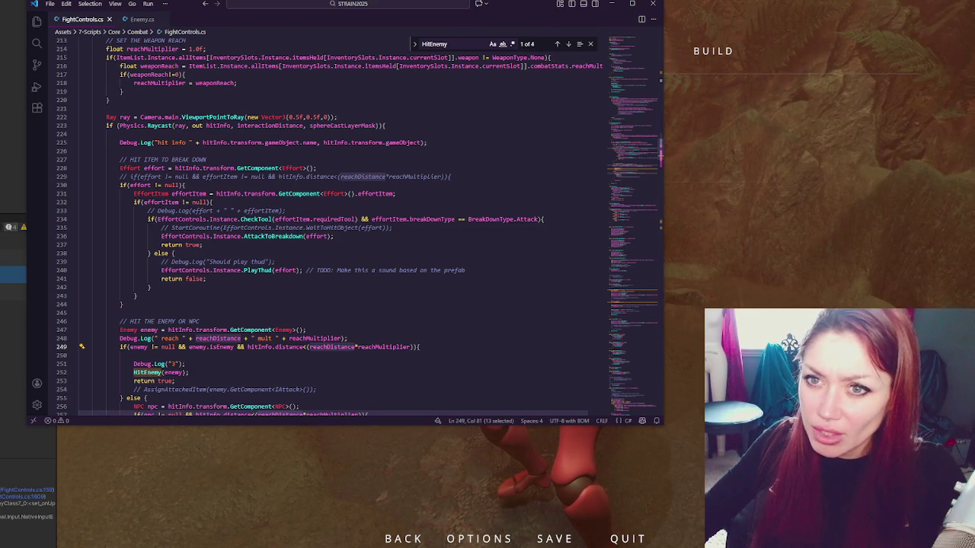
{"action": "key", "text": "alt+Tab"}
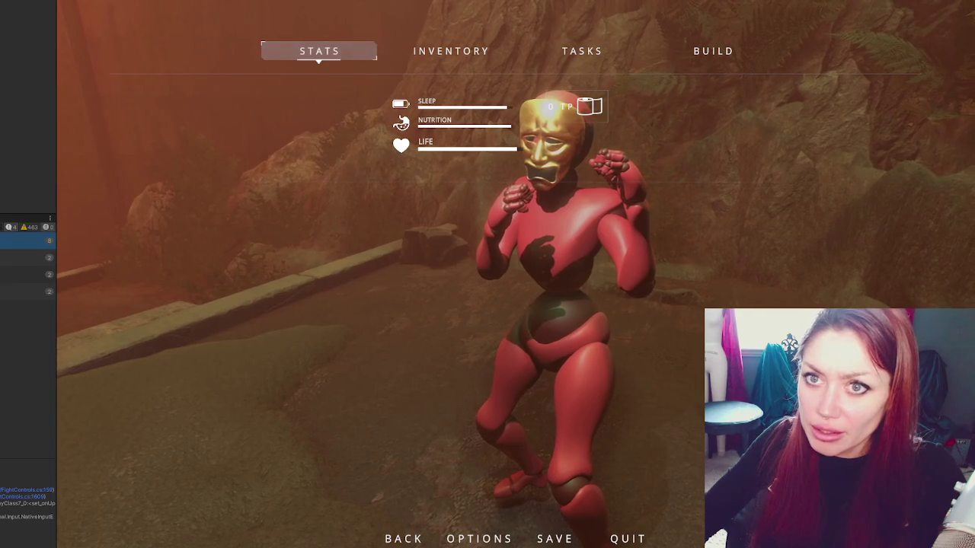
{"action": "key", "text": "alt+Tab"}
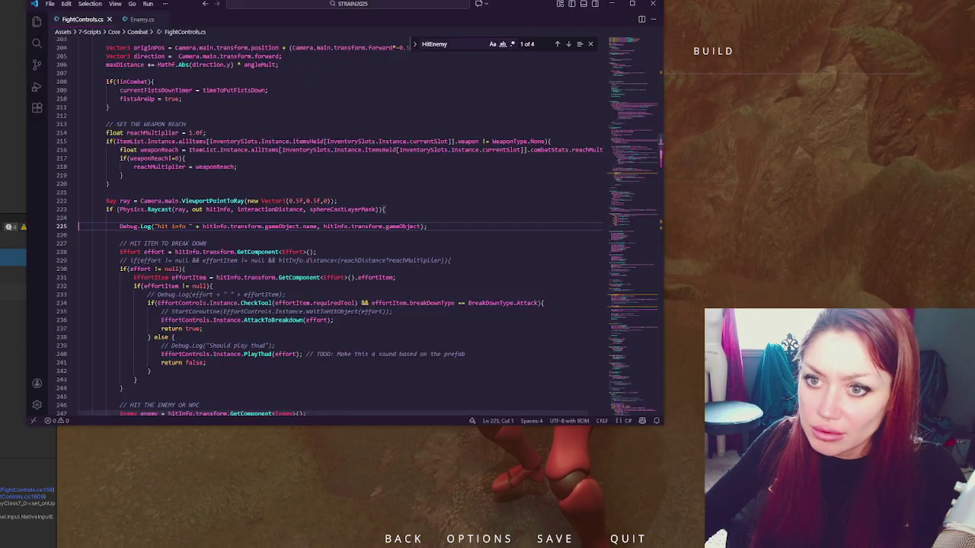
{"action": "key", "text": "alt+Tab"}
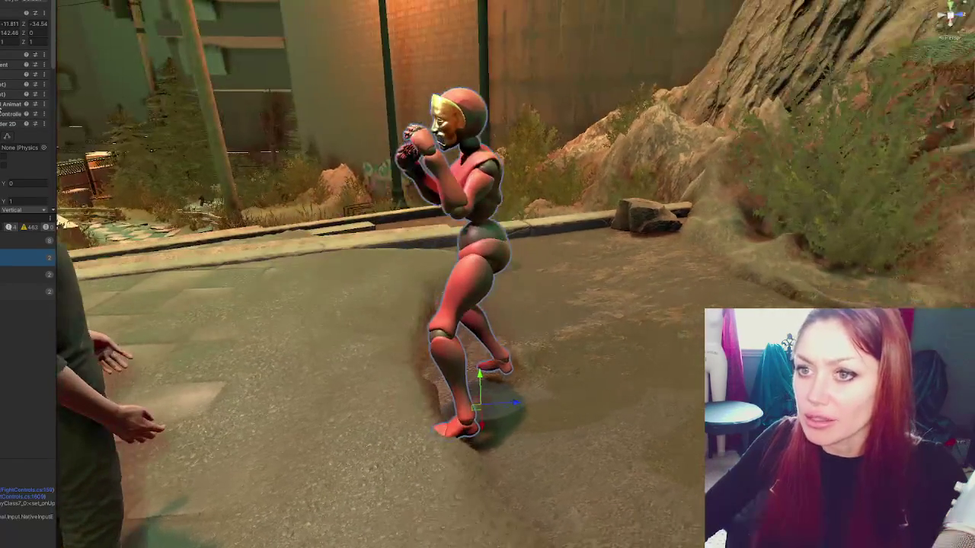
Step: Turn on Edit Collider for the selected gold-masked enemy
{"action": "left_click", "coordinate": [4, 138]}
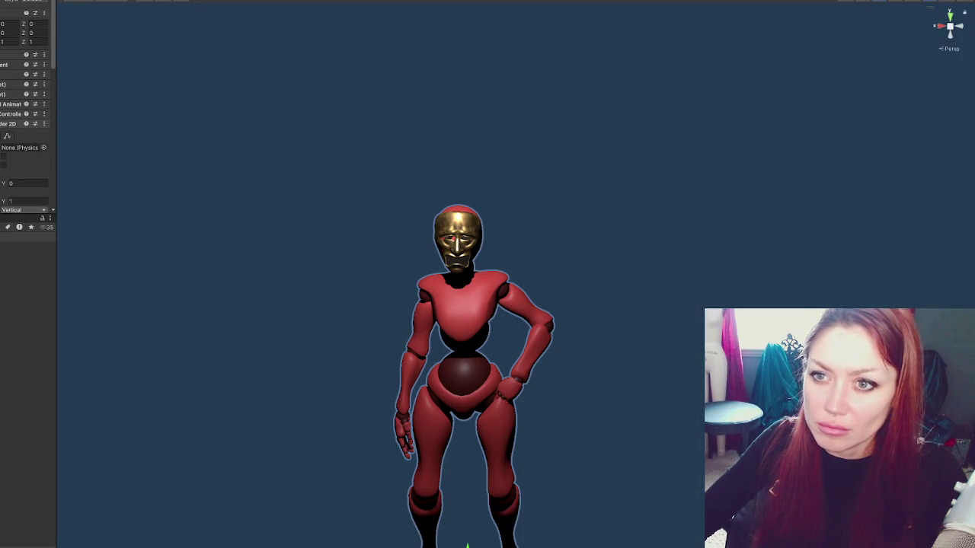
Step: Drag the Capsule Collider 2D top to the head (offset Y 0.7546626, size Y 2.509325)
{"action": "mouse_move", "coordinate": [474, 431]}
{"action": "left_mouse_down"}
{"action": "mouse_move", "coordinate": [436, 172]}
{"action": "mouse_move", "coordinate": [457, 229]}
{"action": "mouse_move", "coordinate": [180, 220]}
{"action": "mouse_move", "coordinate": [219, 226]}
{"action": "left_mouse_up"}
{"action": "scroll", "coordinate": [22, 115], "scroll_direction": "down", "scroll_amount": 4}
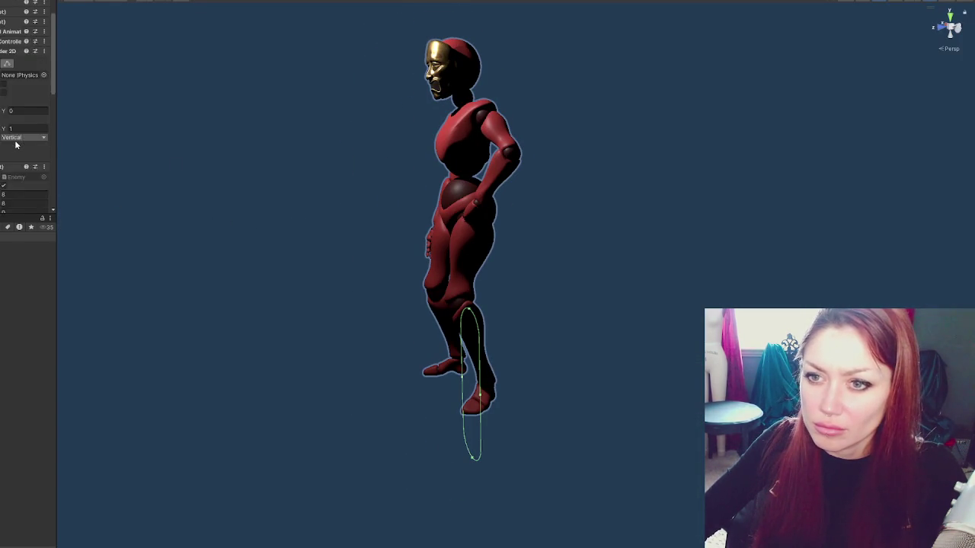
{"action": "left_click", "coordinate": [23, 106]}
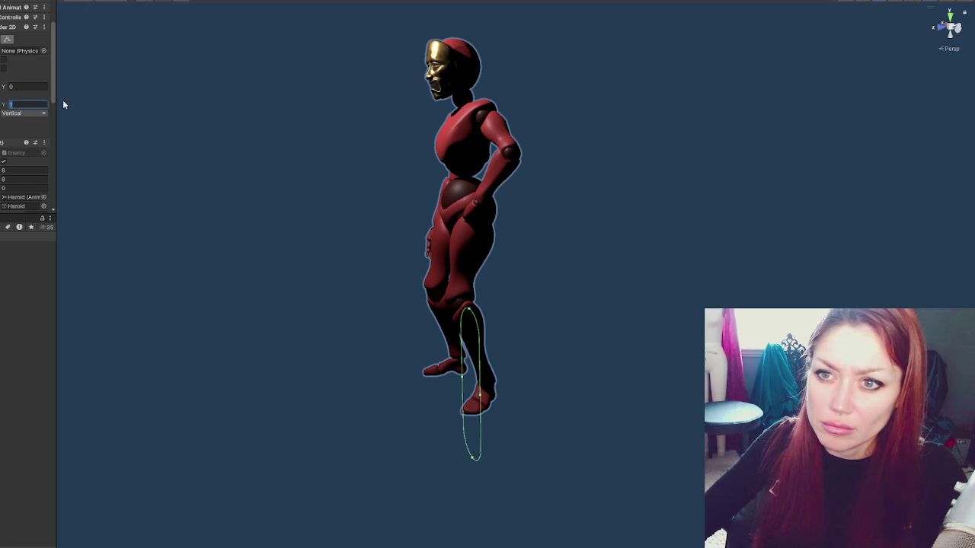
{"action": "left_click_drag", "start_coordinate": [55, 103], "coordinate": [115, 109]}
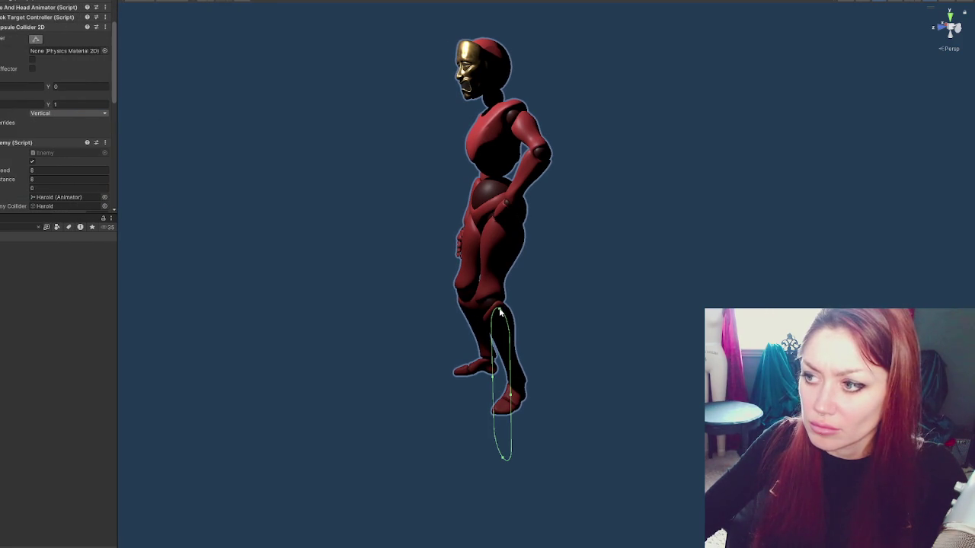
{"action": "mouse_move", "coordinate": [500, 312]}
{"action": "left_mouse_down"}
{"action": "mouse_move", "coordinate": [496, 75]}
{"action": "mouse_move", "coordinate": [506, 48]}
{"action": "left_mouse_up"}
{"action": "left_click_drag", "start_coordinate": [503, 279], "coordinate": [707, 269], "text": "alt"}
{"action": "left_click_drag", "start_coordinate": [502, 290], "coordinate": [414, 310], "text": "alt"}
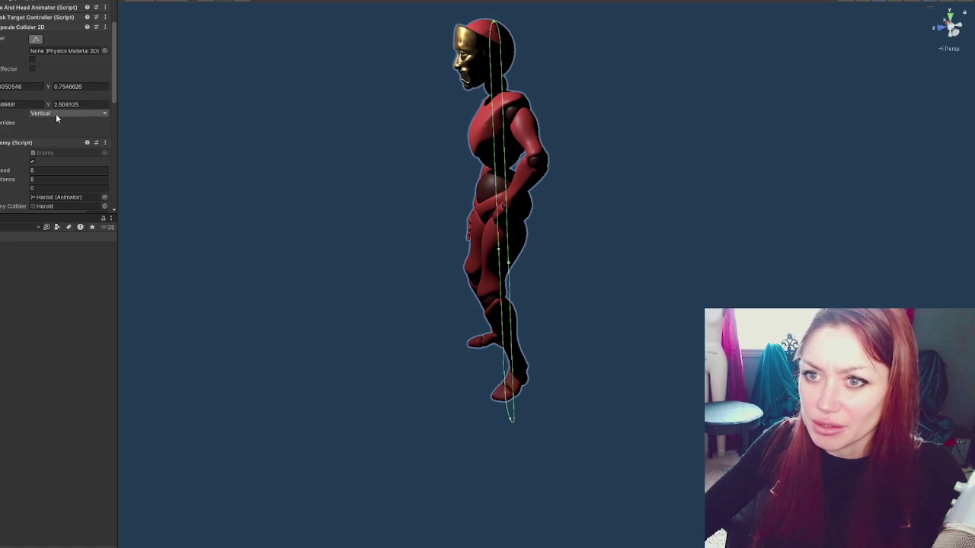
Step: Replace the enemy's Capsule Collider 2D with a 3D Capsule Collider
{"action": "right_click", "coordinate": [38, 28]}
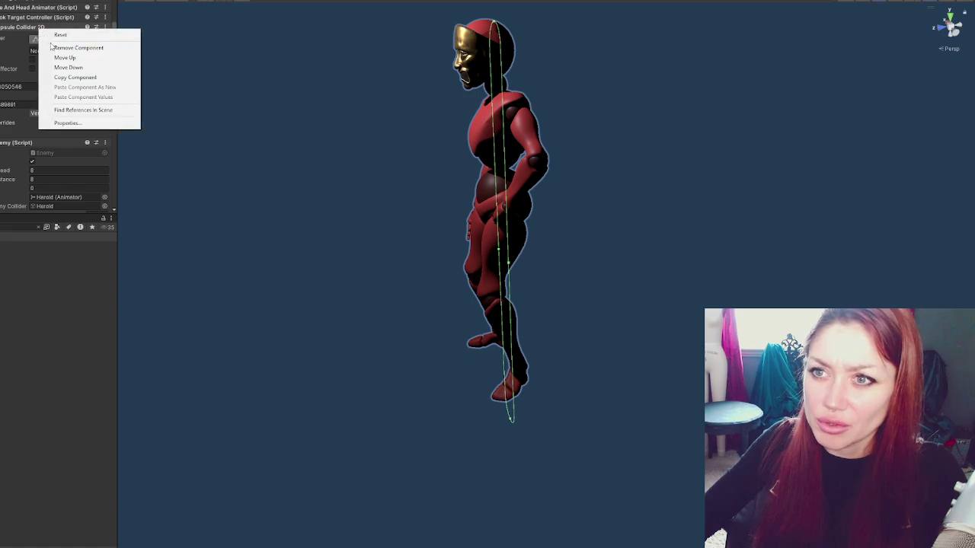
{"action": "left_click", "coordinate": [19, 37]}
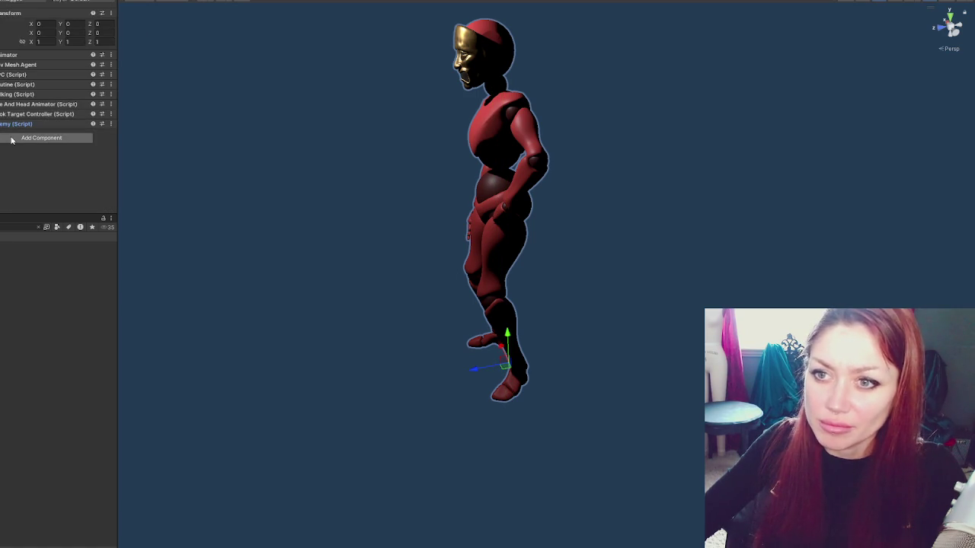
{"action": "left_click", "coordinate": [7, 138]}
{"action": "type", "text": "Capsule"}
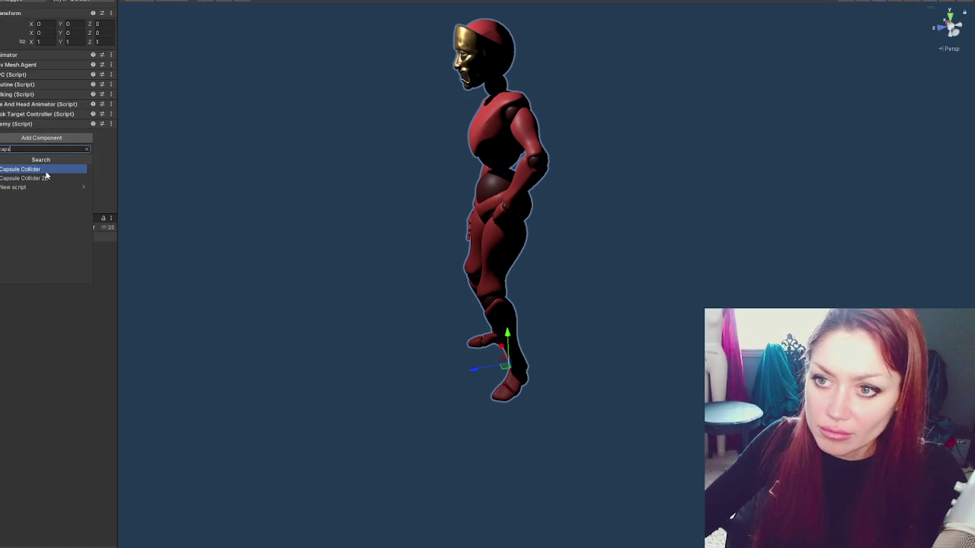
{"action": "left_click", "coordinate": [49, 169]}
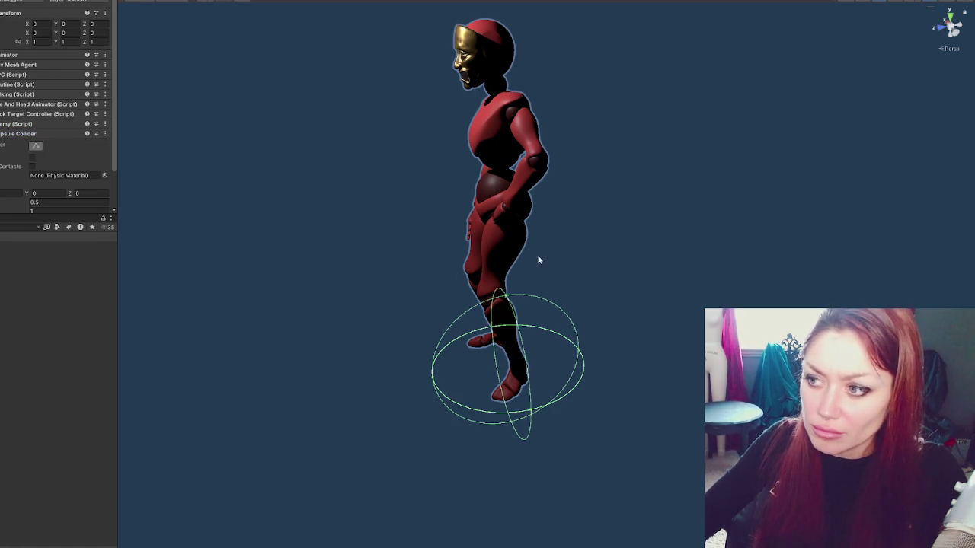
Step: Drag the capsule collider's handles up to the enemy's head and around its body
{"action": "scroll", "coordinate": [60, 175], "scroll_direction": "down", "scroll_amount": 2}
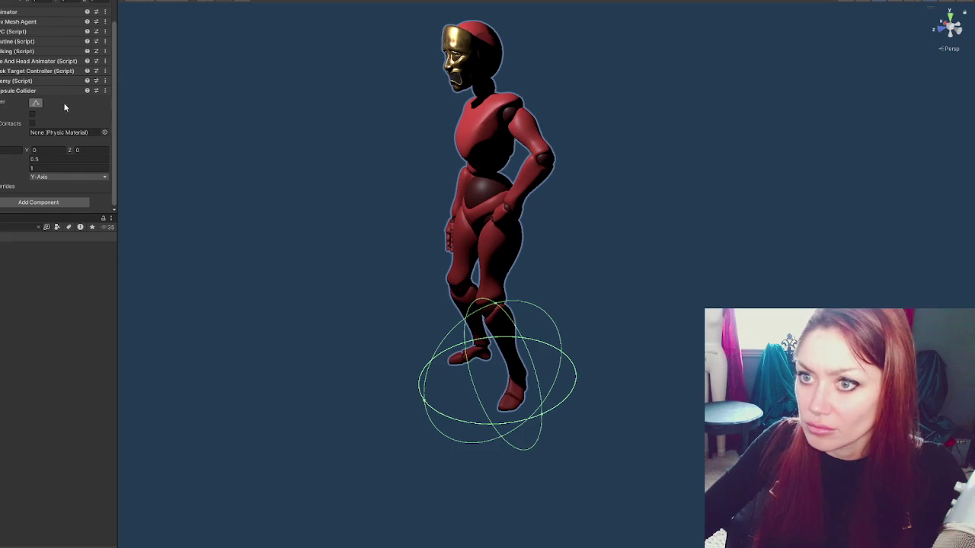
{"action": "left_click", "coordinate": [35, 103]}
{"action": "left_click_drag", "start_coordinate": [533, 251], "coordinate": [475, 332]}
{"action": "left_click_drag", "start_coordinate": [488, 124], "coordinate": [478, 18]}
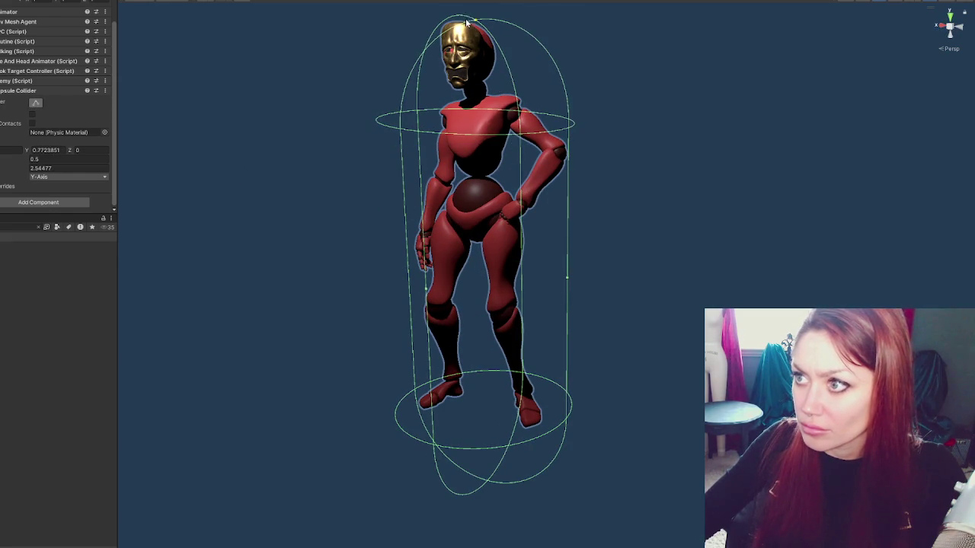
{"action": "mouse_move", "coordinate": [568, 281]}
{"action": "left_mouse_down"}
{"action": "mouse_move", "coordinate": [518, 269]}
{"action": "mouse_move", "coordinate": [609, 252]}
{"action": "mouse_move", "coordinate": [554, 277]}
{"action": "left_mouse_up"}
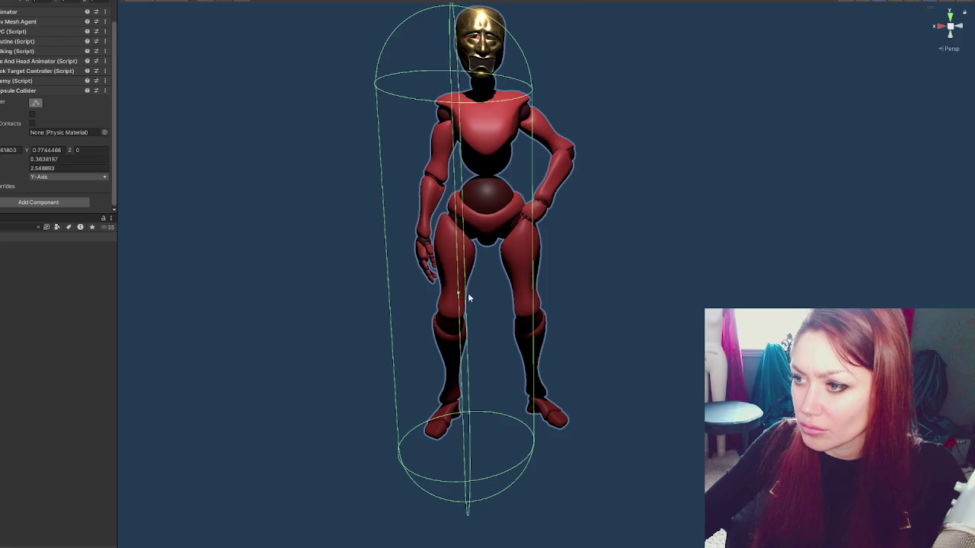
{"action": "mouse_move", "coordinate": [469, 299]}
{"action": "left_mouse_down"}
{"action": "mouse_move", "coordinate": [502, 290]}
{"action": "mouse_move", "coordinate": [381, 297]}
{"action": "left_mouse_up"}
{"action": "key", "text": "ctrl+z"}
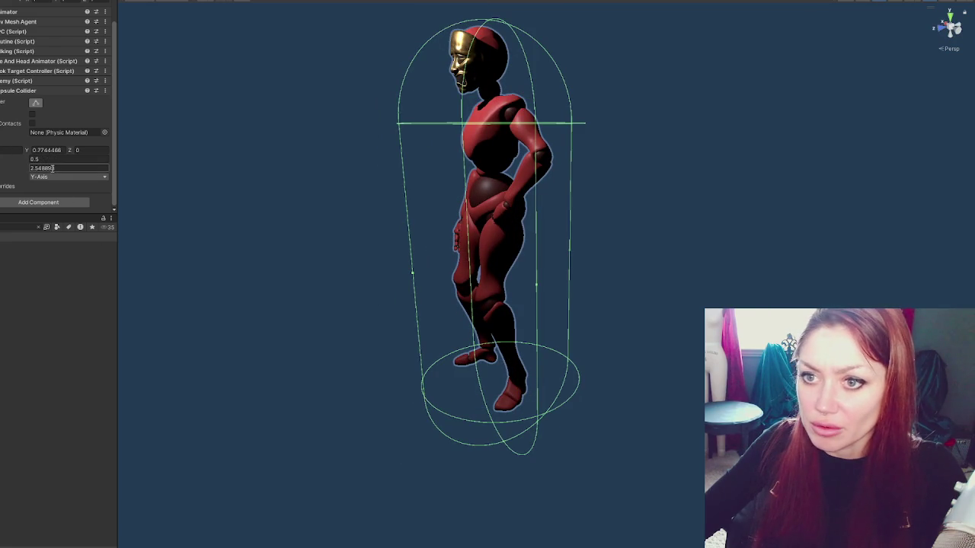
Step: Set the capsule collider to radius 0.3, center Y 0.91 and height 2.31
{"action": "left_click", "coordinate": [53, 159]}
{"action": "type", "text": ".3"}
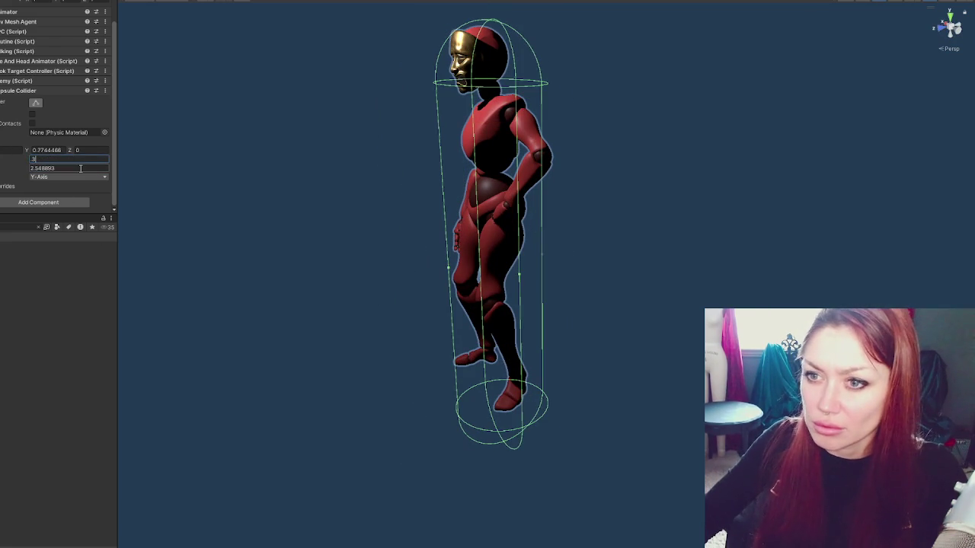
{"action": "left_click_drag", "start_coordinate": [579, 204], "coordinate": [686, 202]}
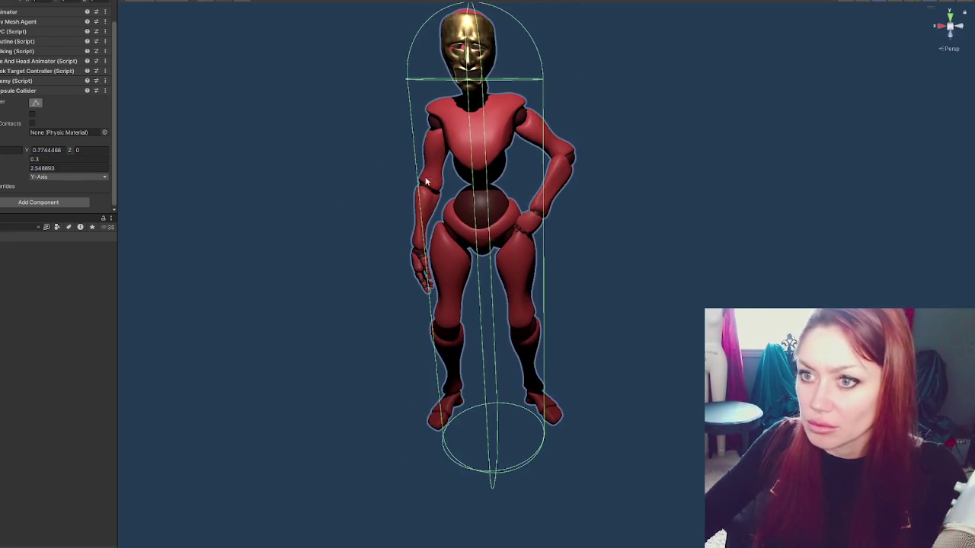
{"action": "left_click", "coordinate": [37, 149]}
{"action": "type", "text": ".91"}
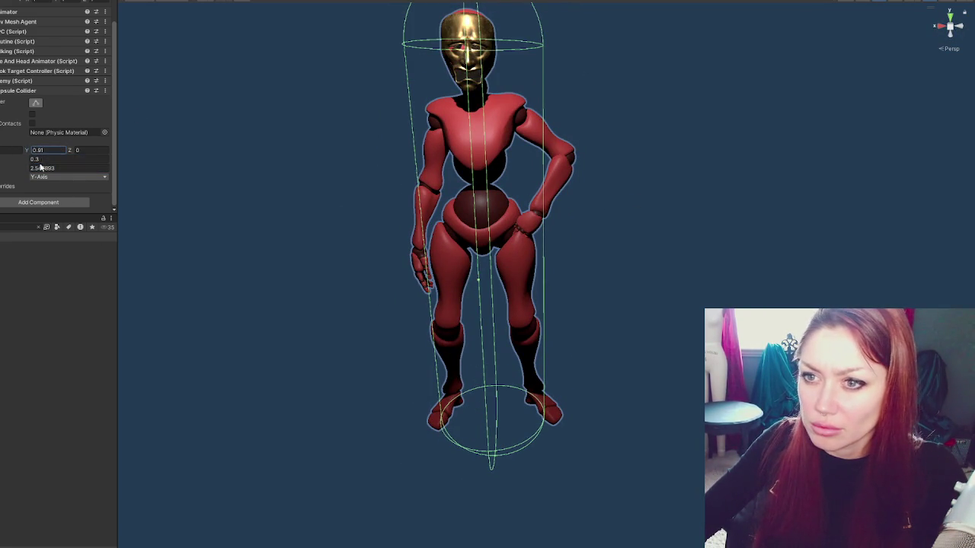
{"action": "left_click_drag", "start_coordinate": [17, 173], "coordinate": [11, 174]}
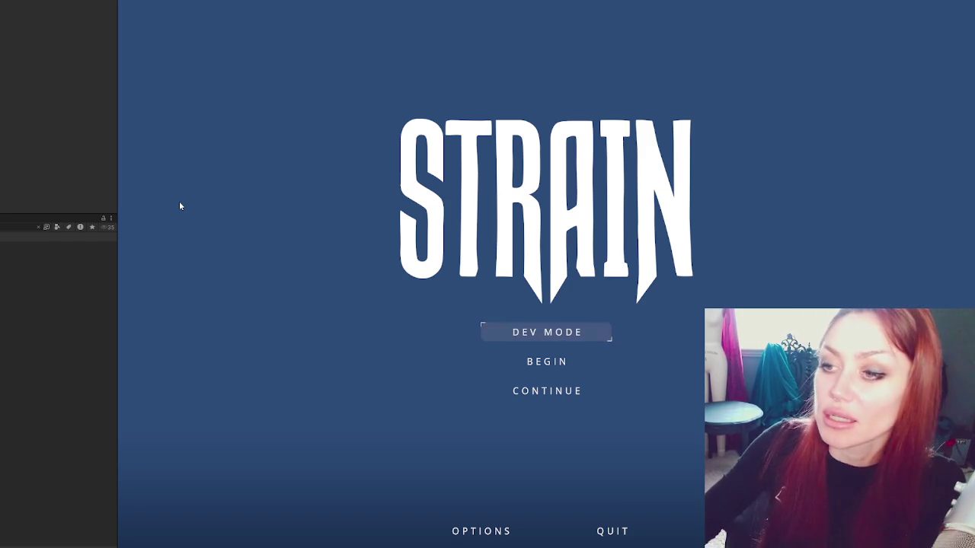
Step: Continue the saved Strain game from the title menu
{"action": "left_click", "coordinate": [573, 399]}
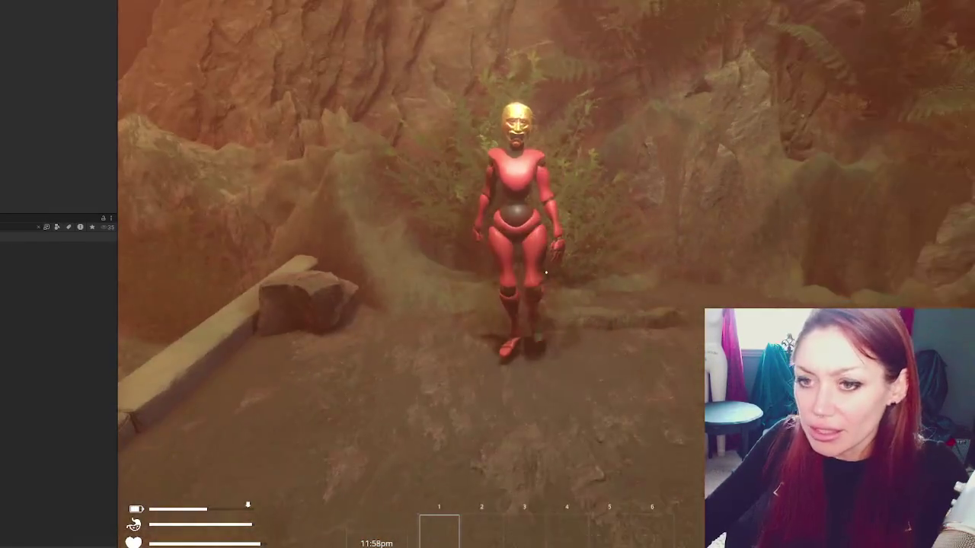
Step: Resume the game, fight until the red enemy is knocked down, then pause again
{"action": "key", "text": "Escape"}
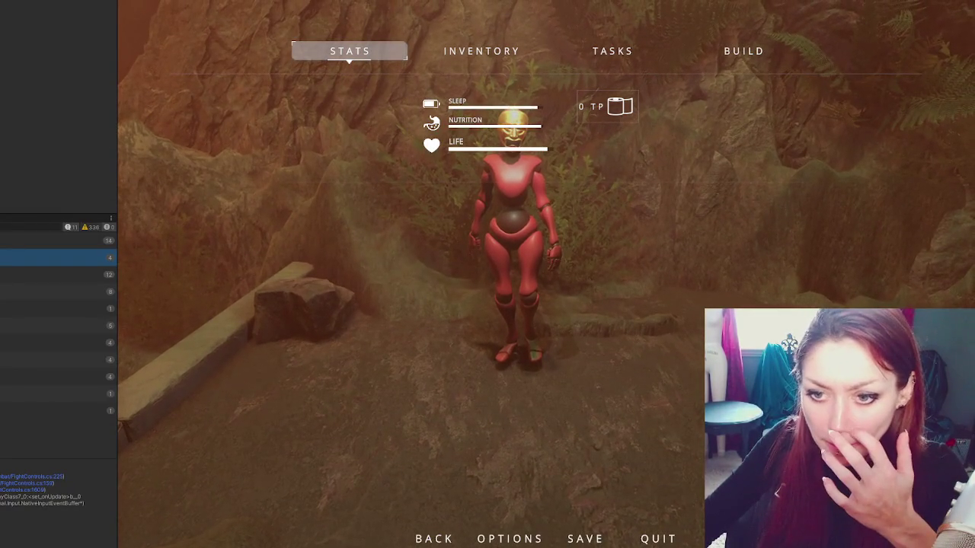
{"action": "key", "text": "Escape"}
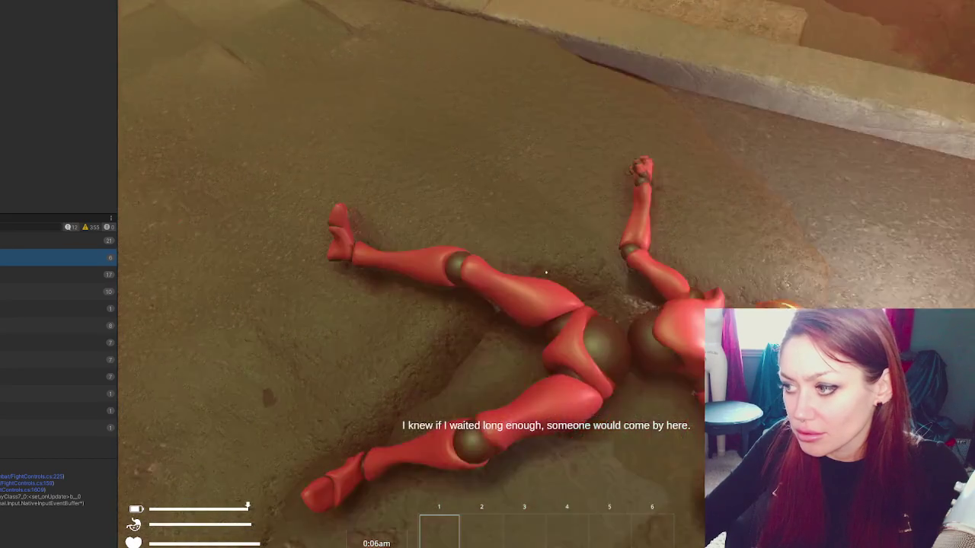
{"action": "key", "text": "Escape"}
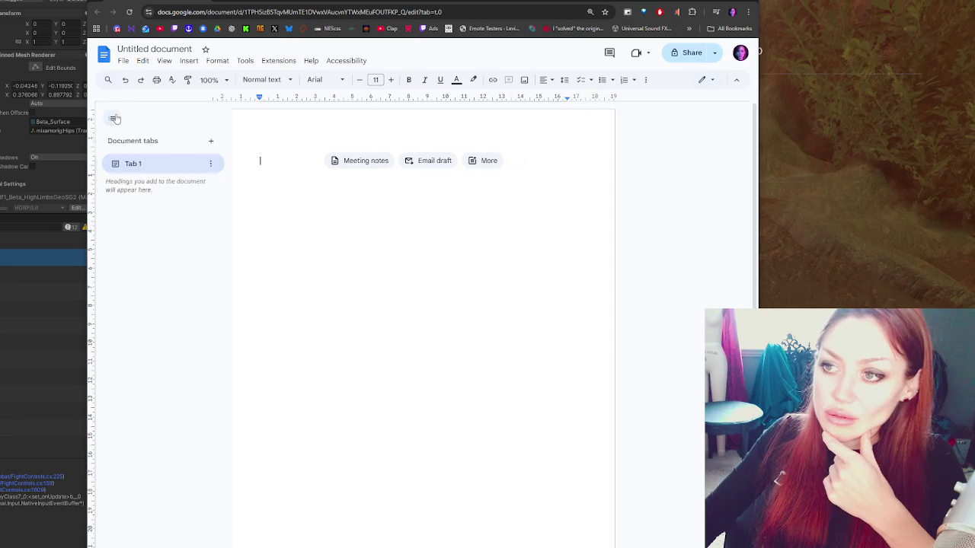
Step: Close the tabs panel and type 'Combat' as the first line, deleting the extra lines
{"action": "left_click", "coordinate": [114, 118]}
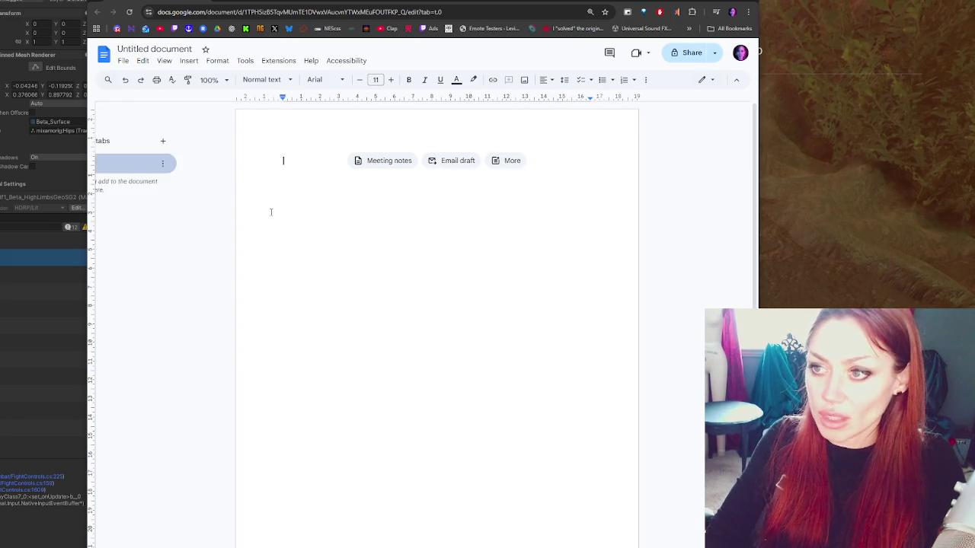
{"action": "left_click", "coordinate": [111, 115]}
{"action": "type", "text": "d"}
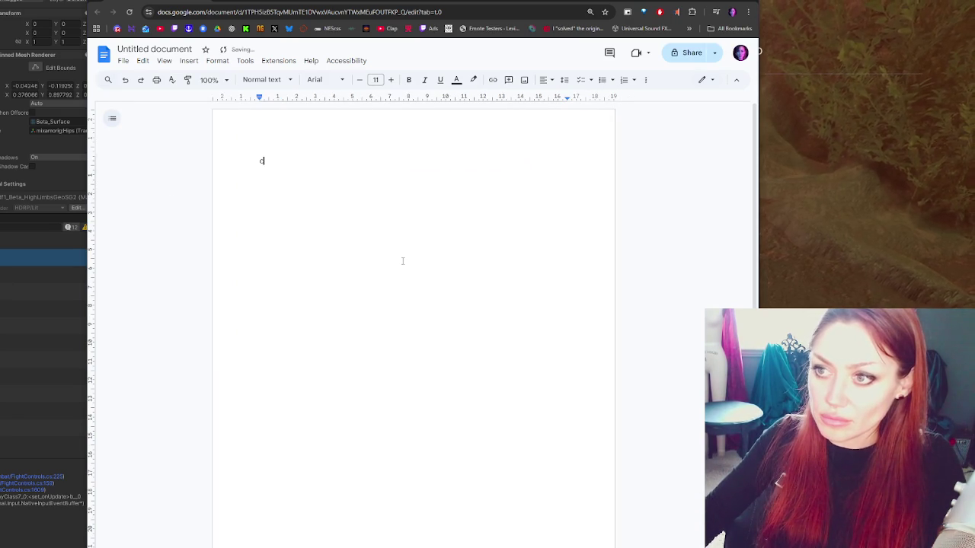
{"action": "type", "text": "ombat"}
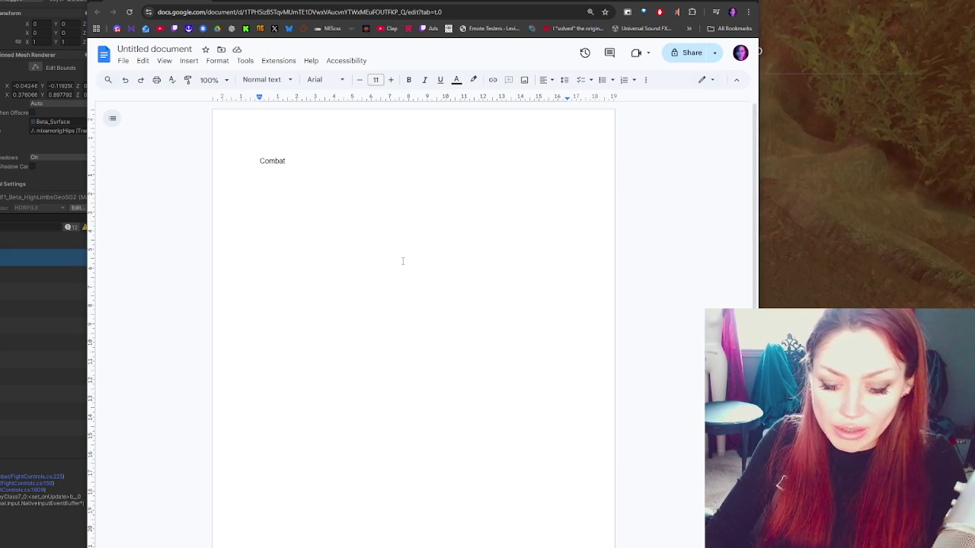
{"action": "type", "text": "Market area "}
{"action": "type", "text": "New"}
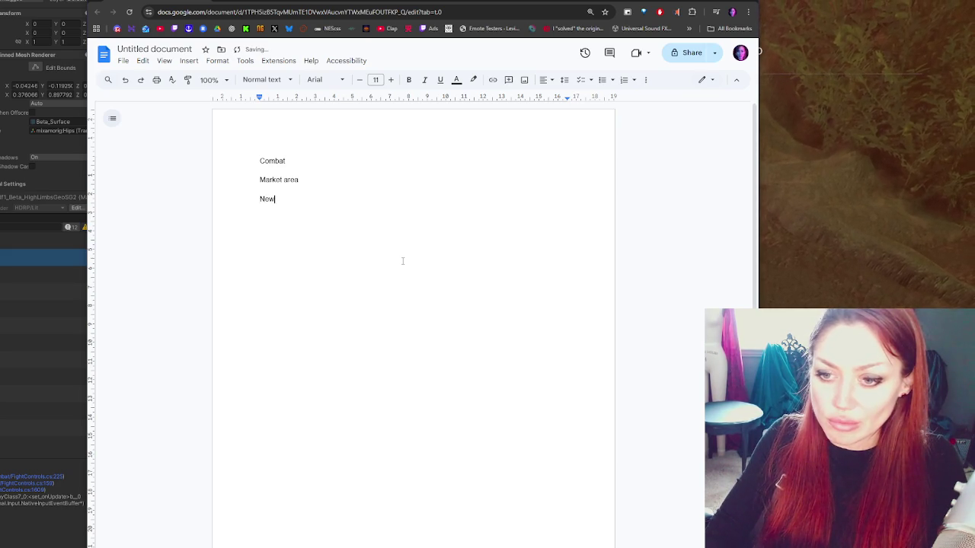
{"action": "left_click_drag", "start_coordinate": [315, 170], "coordinate": [317, 201]}
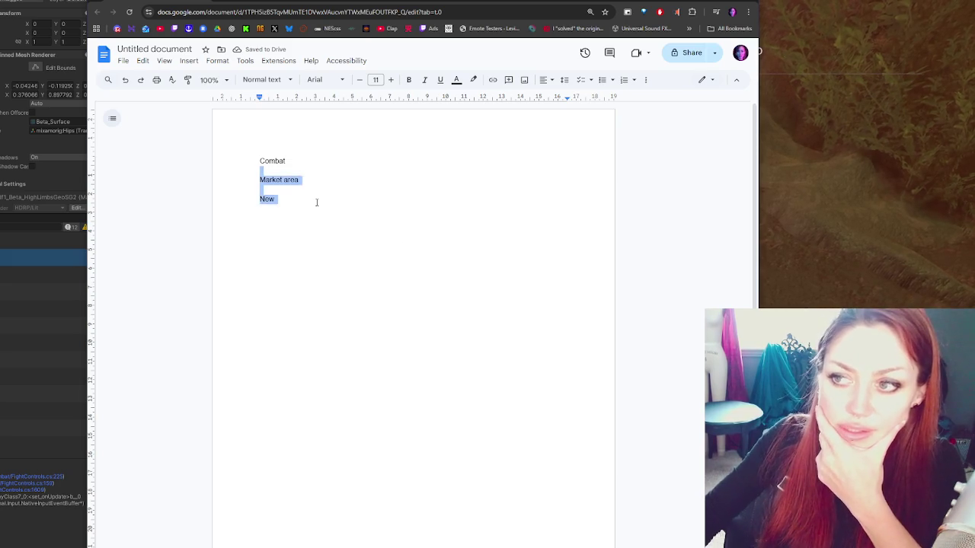
{"action": "key", "text": "BackSpace"}
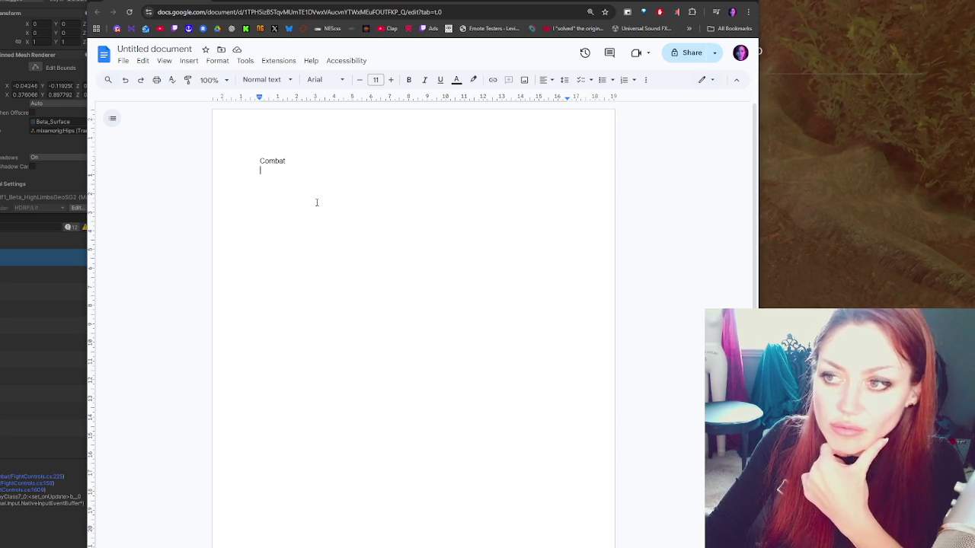
{"action": "key", "text": "Return"}
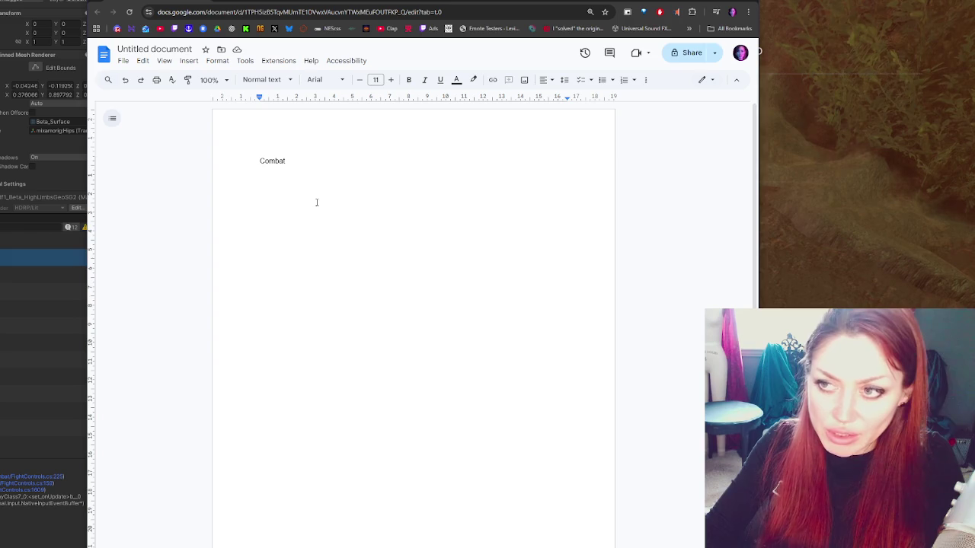
Step: Type Market, Alley, Street and Exploration on spaced lines, then narrow the browser window
{"action": "type", "text": "Market"}
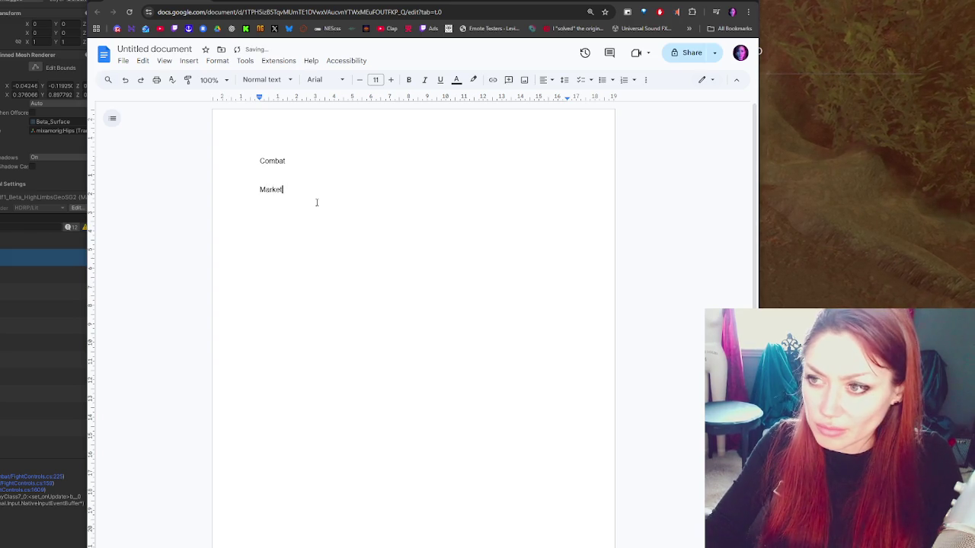
{"action": "key", "text": "Return"}
{"action": "type", "text": "Street"}
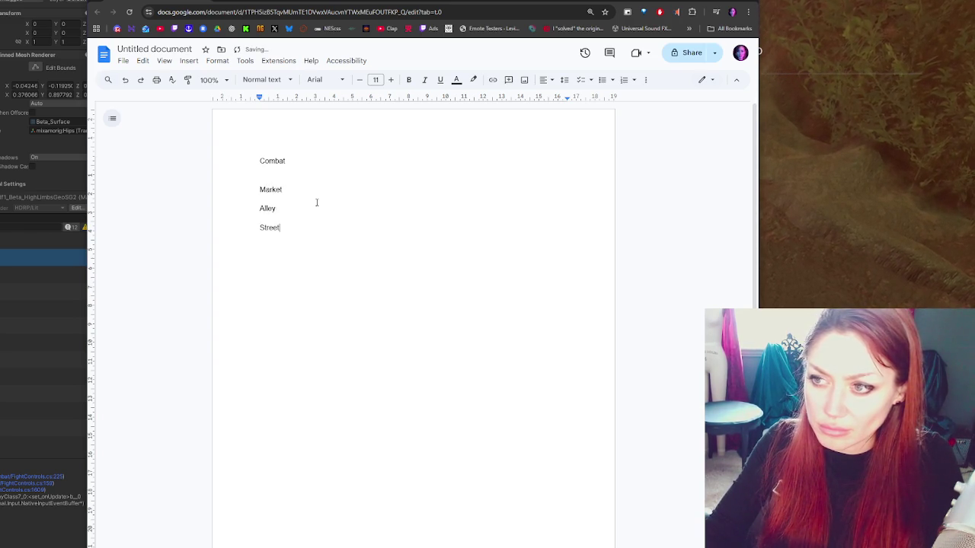
{"action": "key", "text": "Return"}
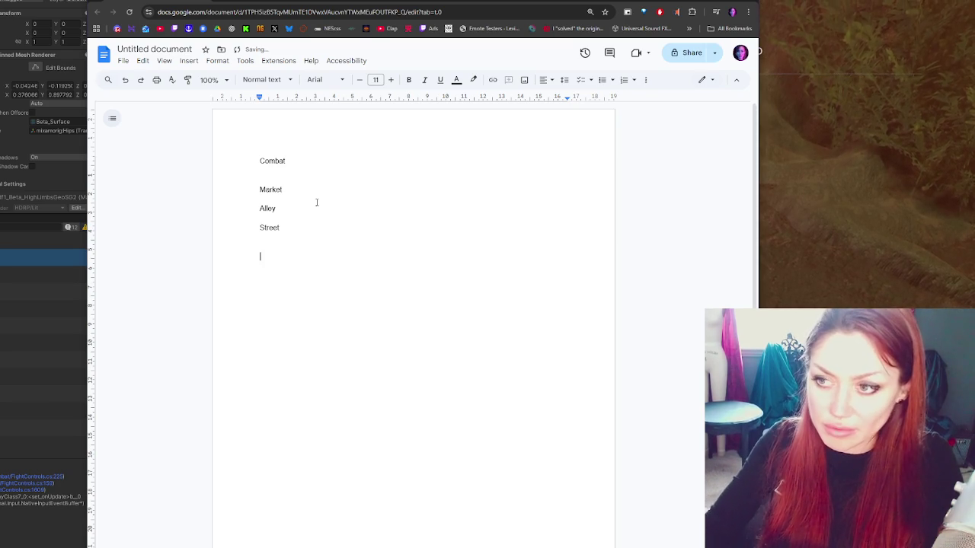
{"action": "type", "text": "Ex"}
{"action": "type", "text": "ea"}
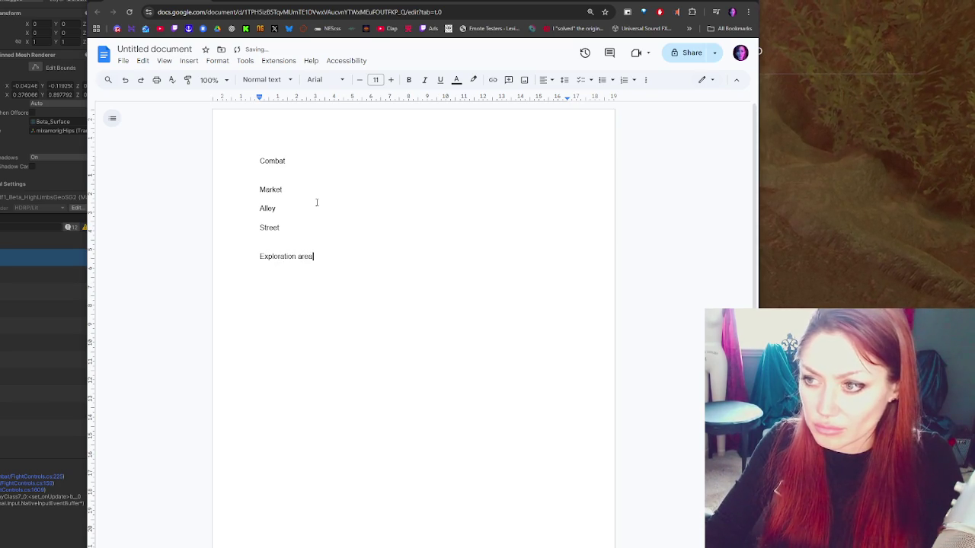
{"action": "left_click", "coordinate": [316, 203]}
{"action": "key", "text": "Return"}
{"action": "left_click", "coordinate": [309, 219]}
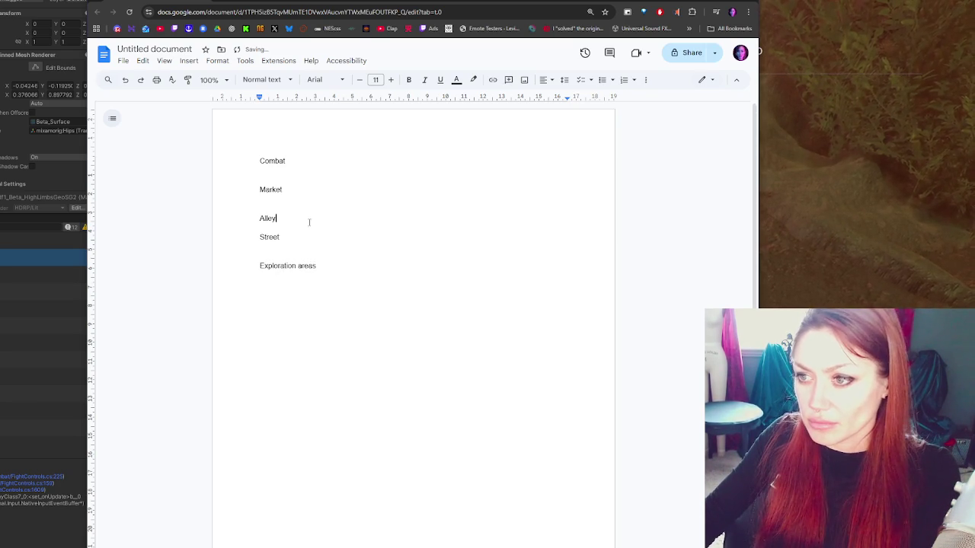
{"action": "key", "text": "Return"}
{"action": "left_click", "coordinate": [315, 254]}
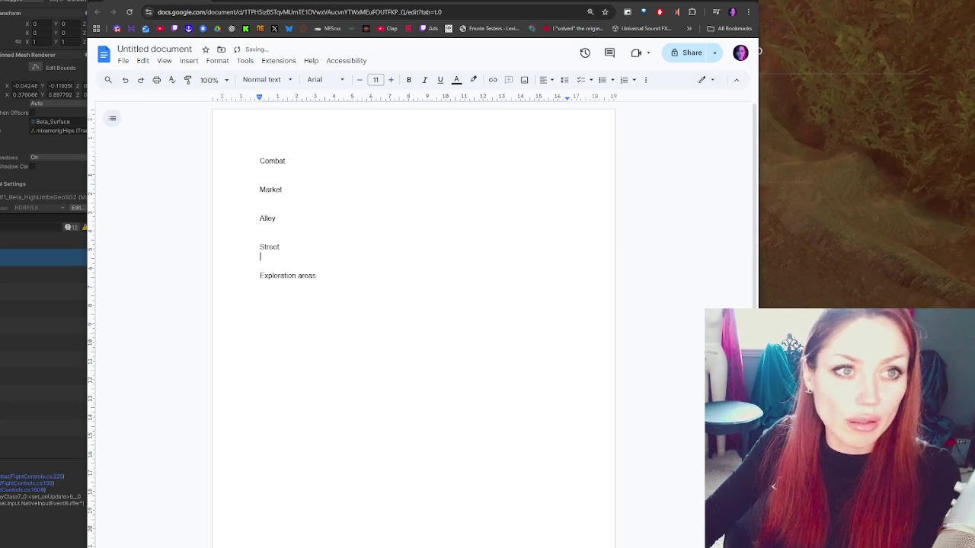
{"action": "left_click", "coordinate": [373, 178]}
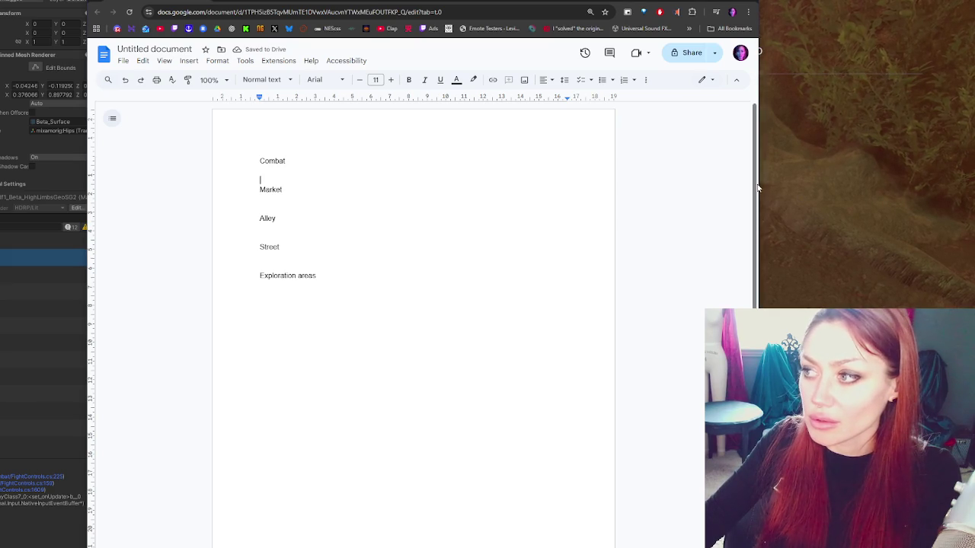
{"action": "mouse_move", "coordinate": [759, 186]}
{"action": "left_mouse_down"}
{"action": "mouse_move", "coordinate": [470, 186]}
{"action": "mouse_move", "coordinate": [486, 186]}
{"action": "left_mouse_up"}
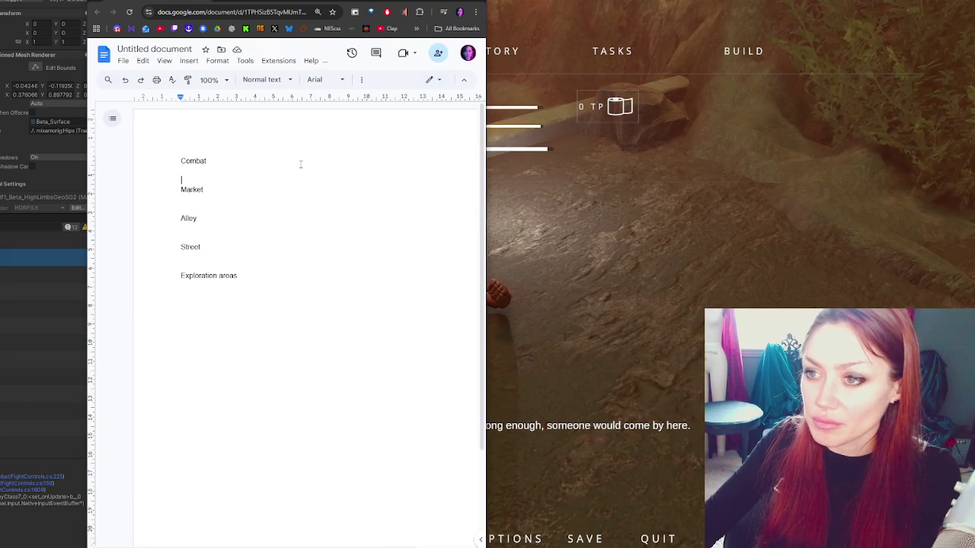
Step: Add bullets 'Loot', 'It goes back to talking on ko' and the frozen mouse-movement note
{"action": "key", "text": "ctrl+shift+8"}
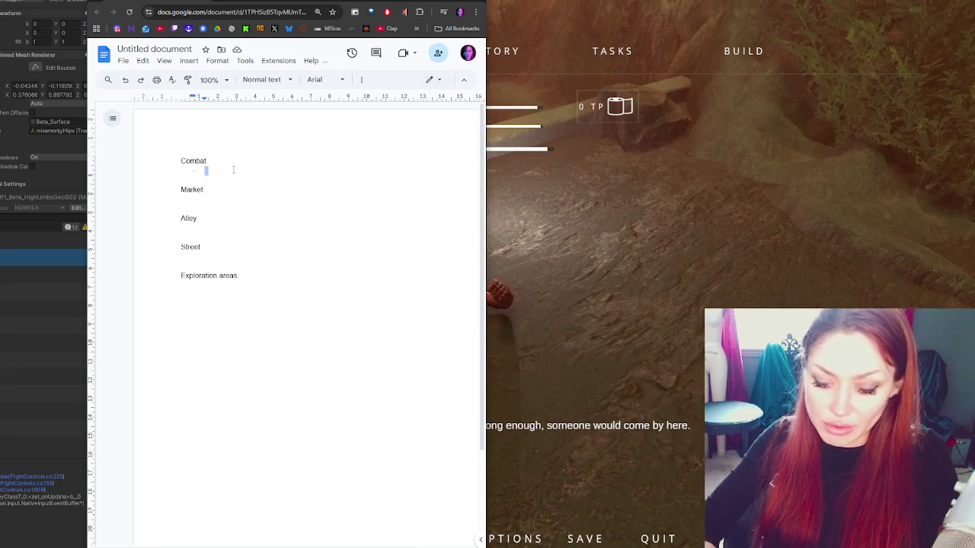
{"action": "type", "text": "Loot"}
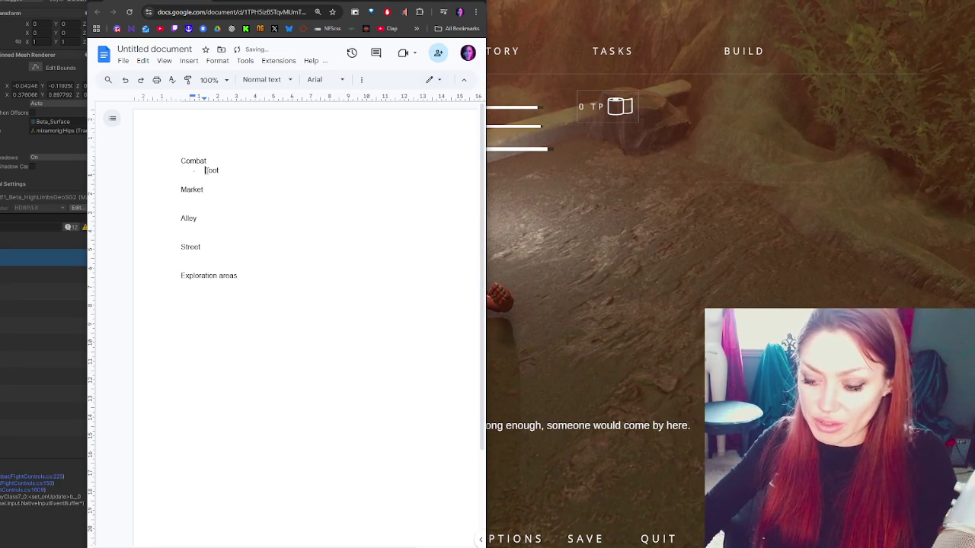
{"action": "key", "text": "Return"}
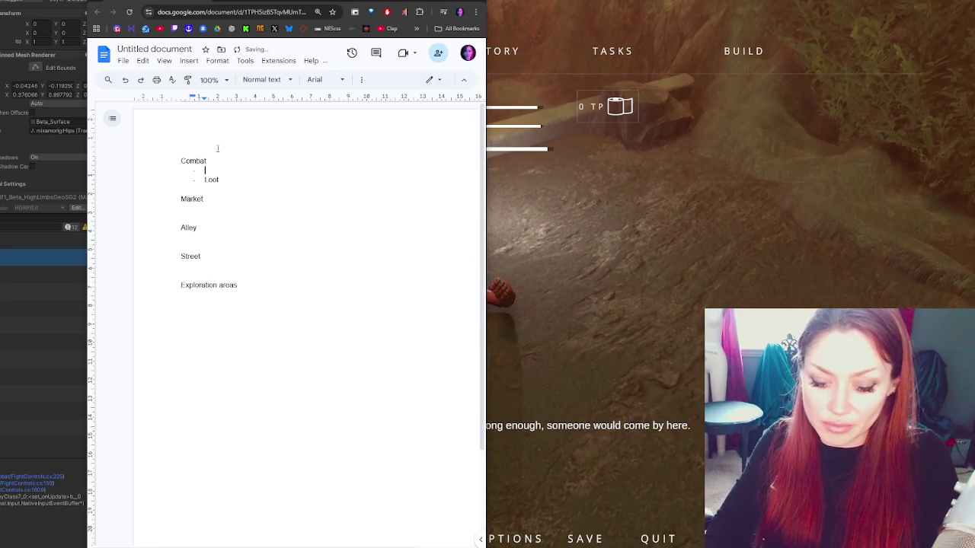
{"action": "type", "text": "It goes back to talk"}
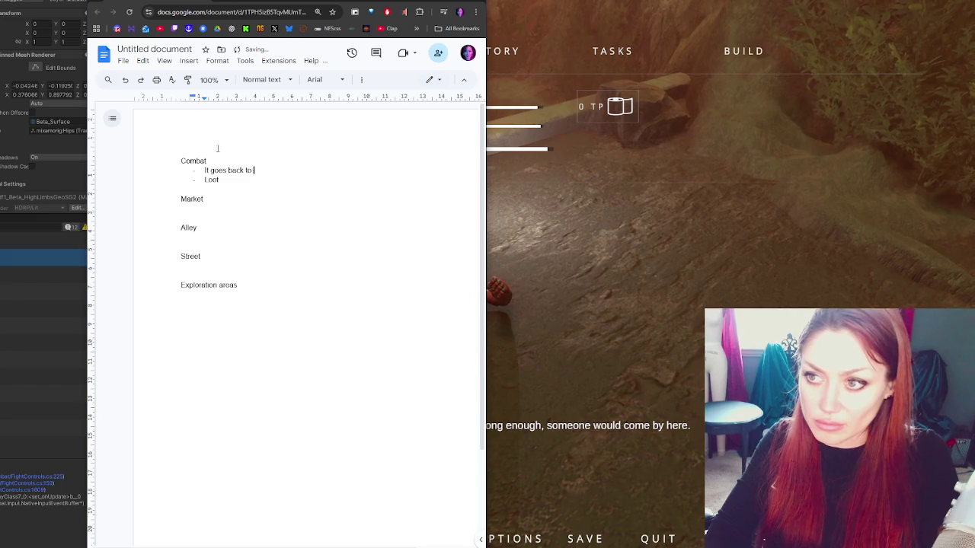
{"action": "type", "text": "ing on ko"}
{"action": "key", "text": "Return"}
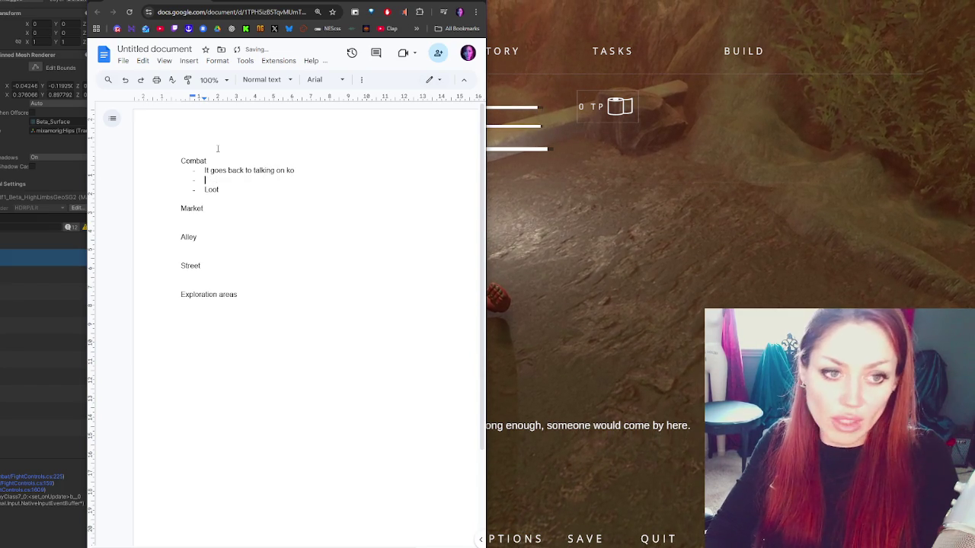
{"action": "type", "text": "It"}
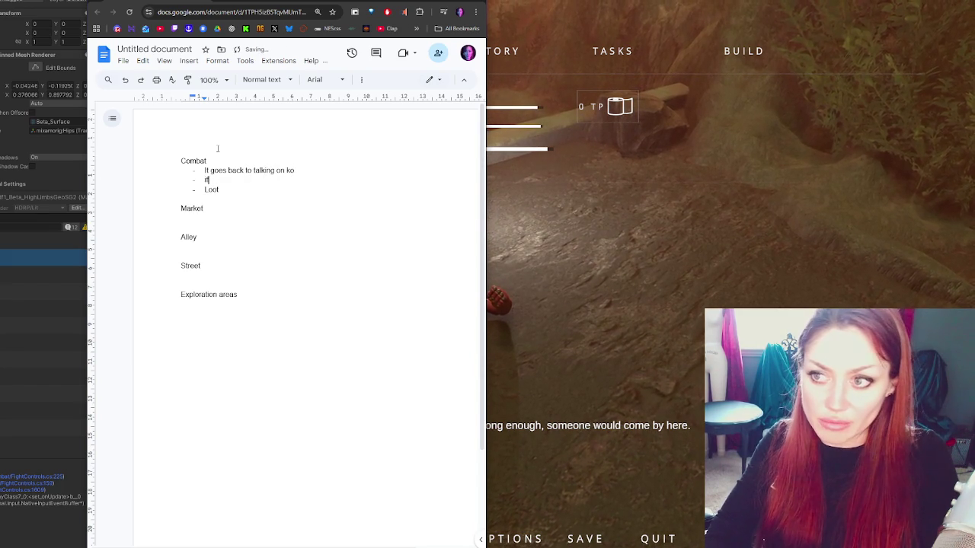
{"action": "type", "text": "ouse movement is frozen"}
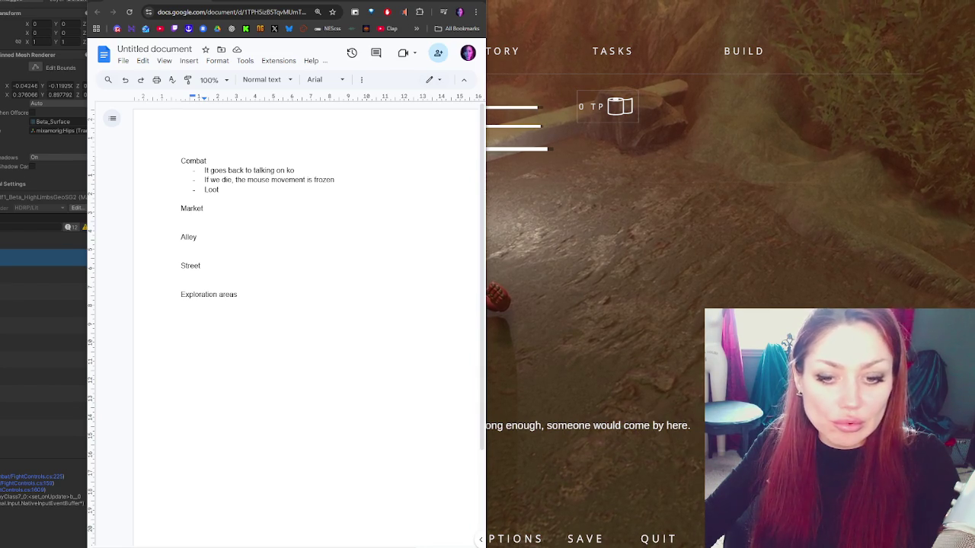
{"action": "key", "text": "alt+Tab"}
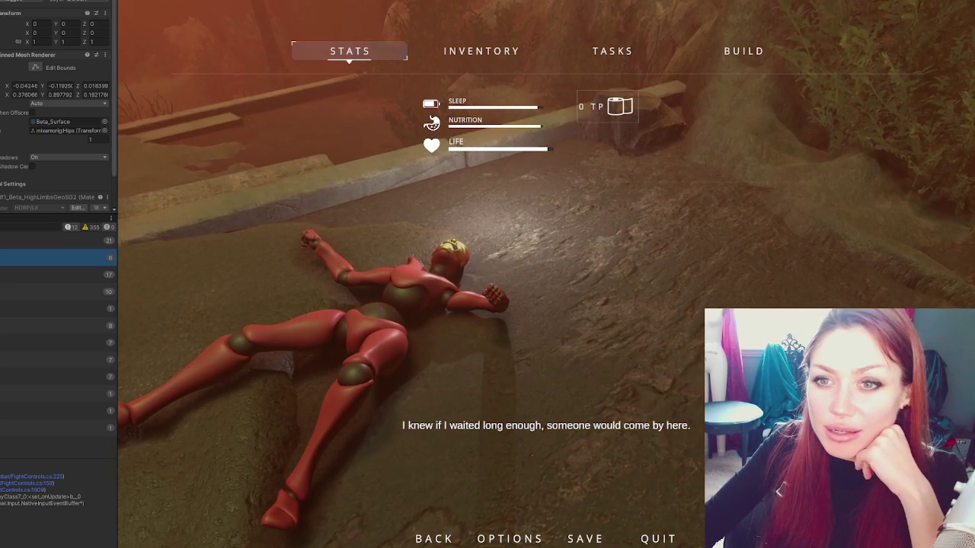
Step: Select the knocked-out enemy, review its Enemy script KO state, then exit Play mode
{"action": "left_click", "coordinate": [4, 137]}
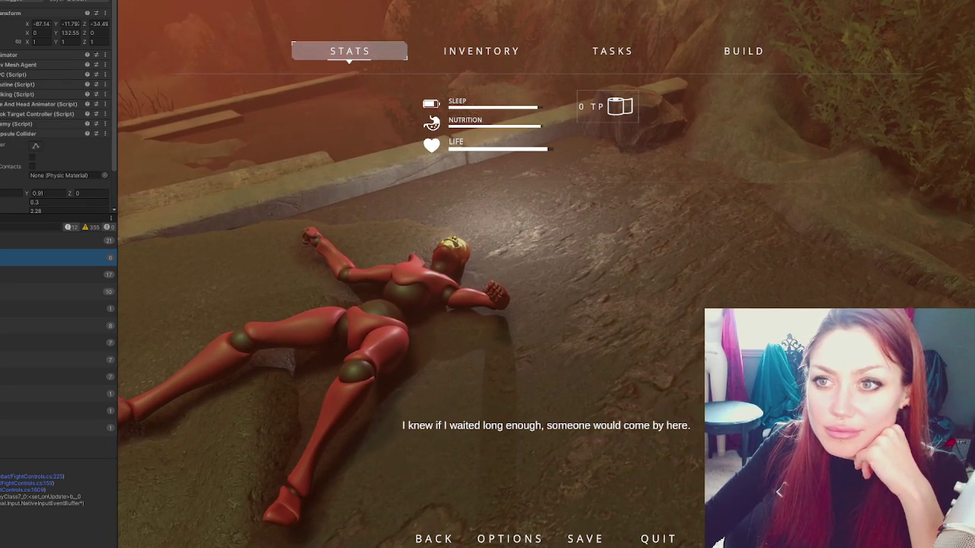
{"action": "left_click", "coordinate": [12, 133]}
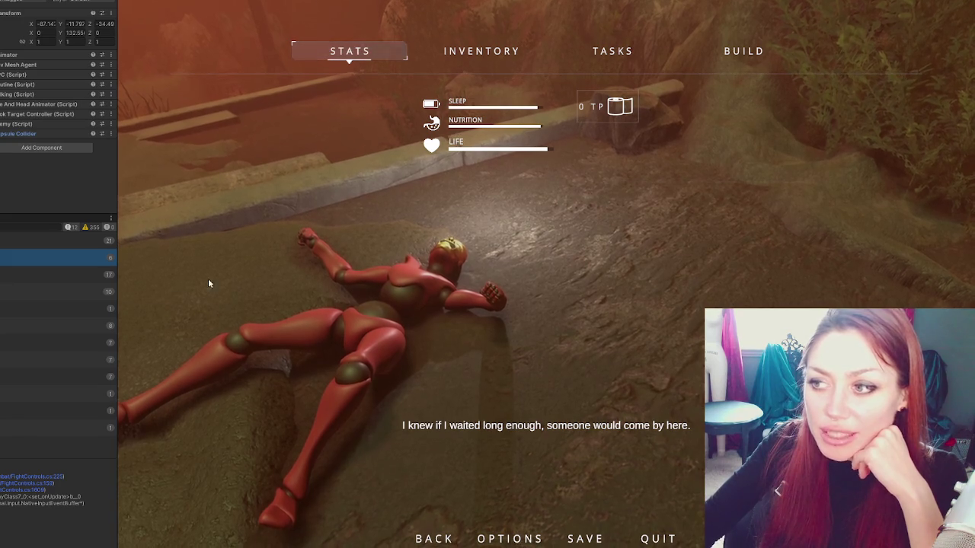
{"action": "left_click", "coordinate": [28, 124]}
{"action": "scroll", "coordinate": [47, 76], "scroll_direction": "down", "scroll_amount": 1}
{"action": "scroll", "coordinate": [46, 72], "scroll_direction": "down", "scroll_amount": 3}
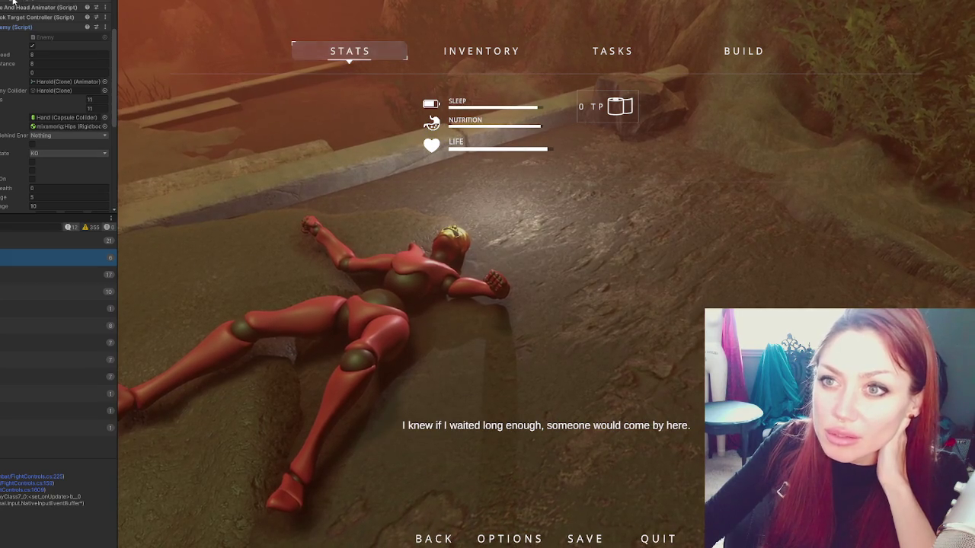
{"action": "left_click", "coordinate": [17, 27]}
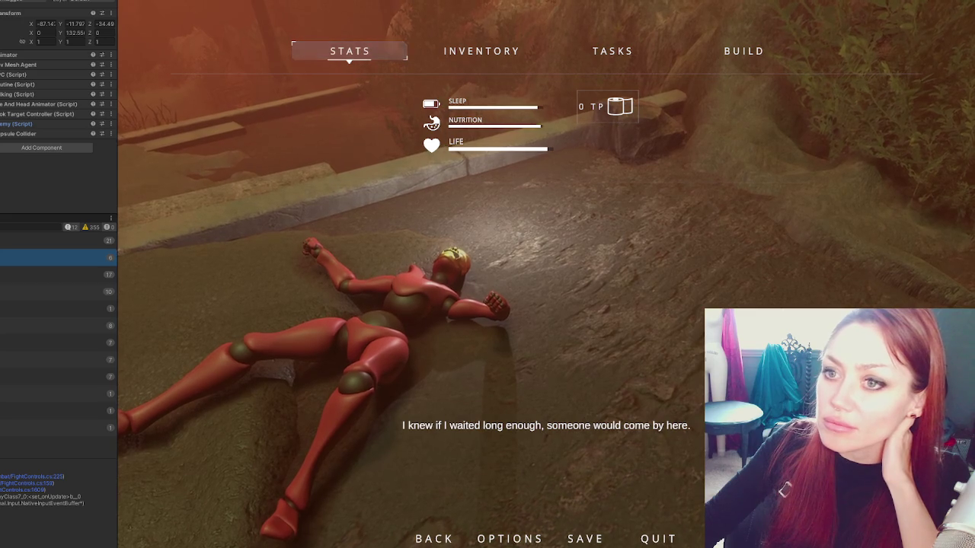
{"action": "left_click", "coordinate": [57, 125]}
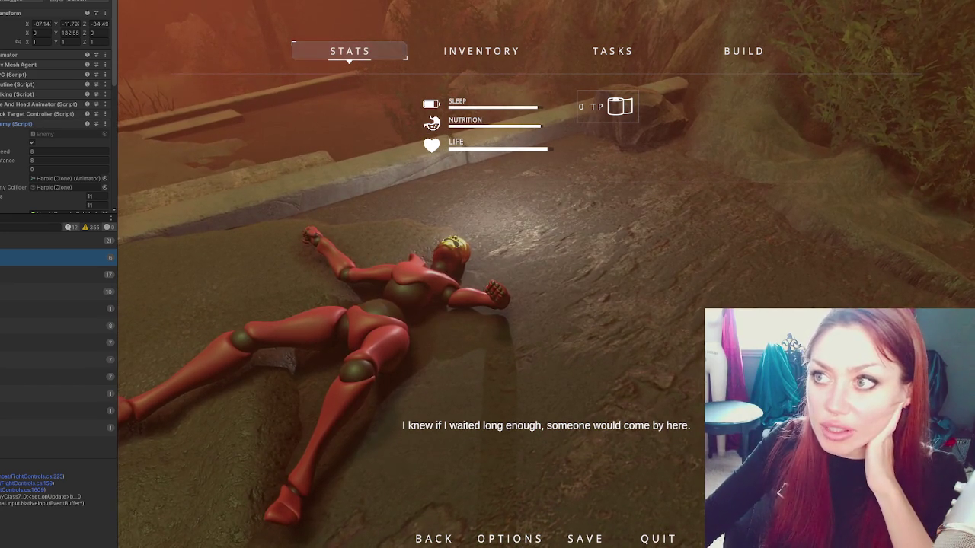
{"action": "key", "text": "ctrl+p"}
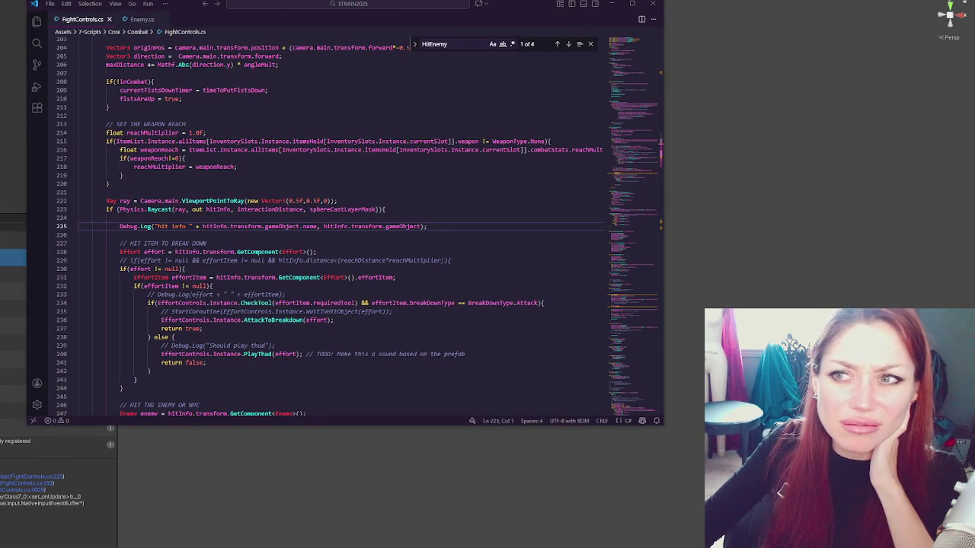
Step: Back in Unity, resize the VS Code window and widen it to the right
{"action": "key", "text": "alt+Tab"}
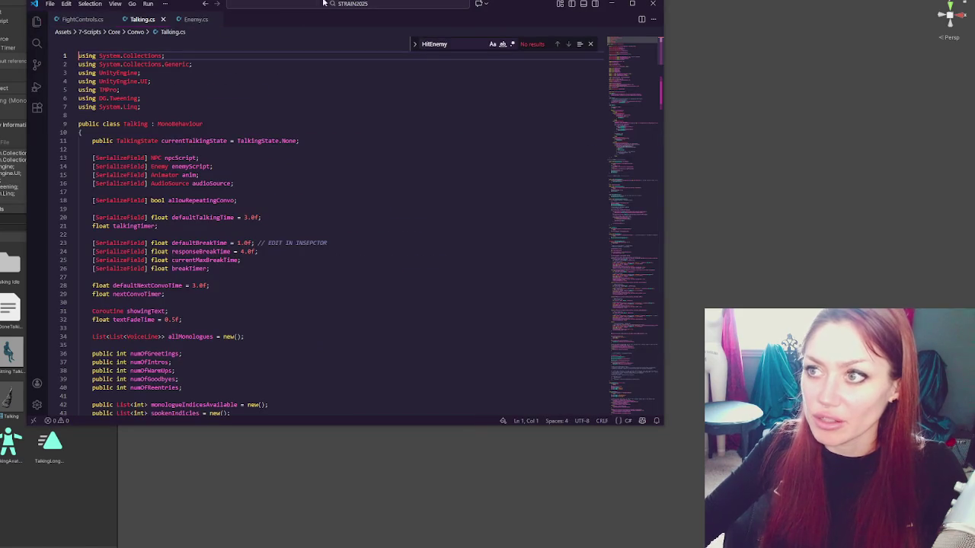
{"action": "mouse_move", "coordinate": [26, 74]}
{"action": "left_mouse_down"}
{"action": "mouse_move", "coordinate": [192, 76]}
{"action": "mouse_move", "coordinate": [152, 96]}
{"action": "left_mouse_up"}
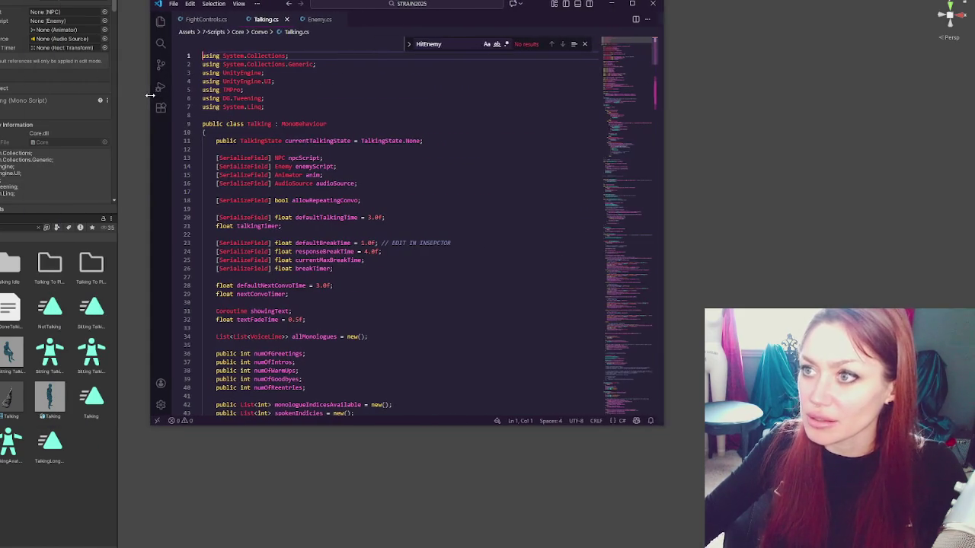
{"action": "left_click_drag", "start_coordinate": [665, 113], "coordinate": [818, 126]}
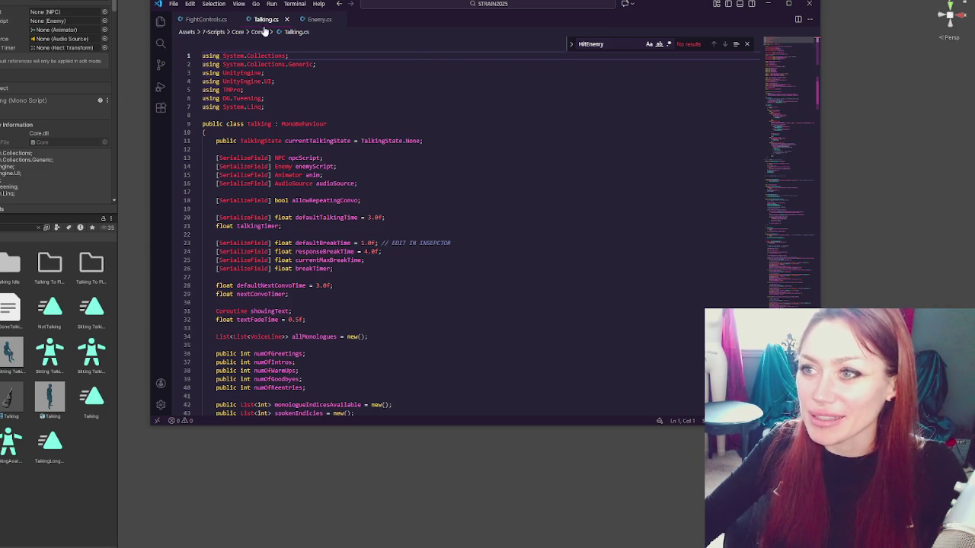
Step: Open the NPC script from the Project panel and scroll to its Start and Update methods
{"action": "left_click", "coordinate": [15, 227]}
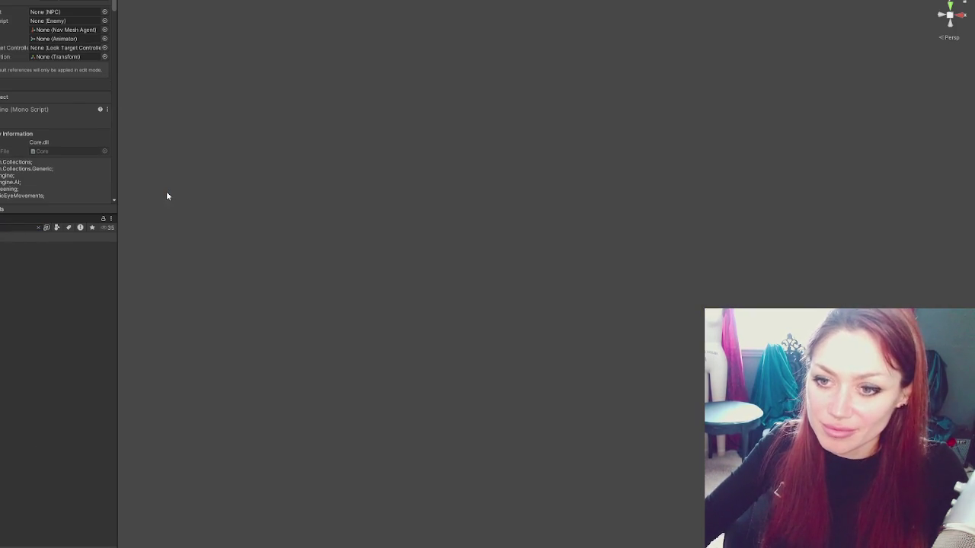
{"action": "key", "text": "alt+Tab"}
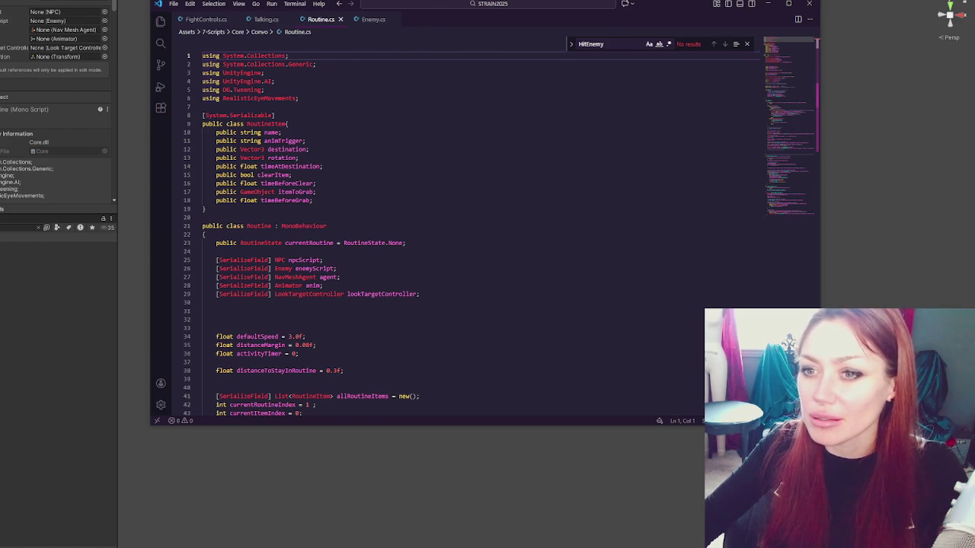
{"action": "key", "text": "alt+Tab"}
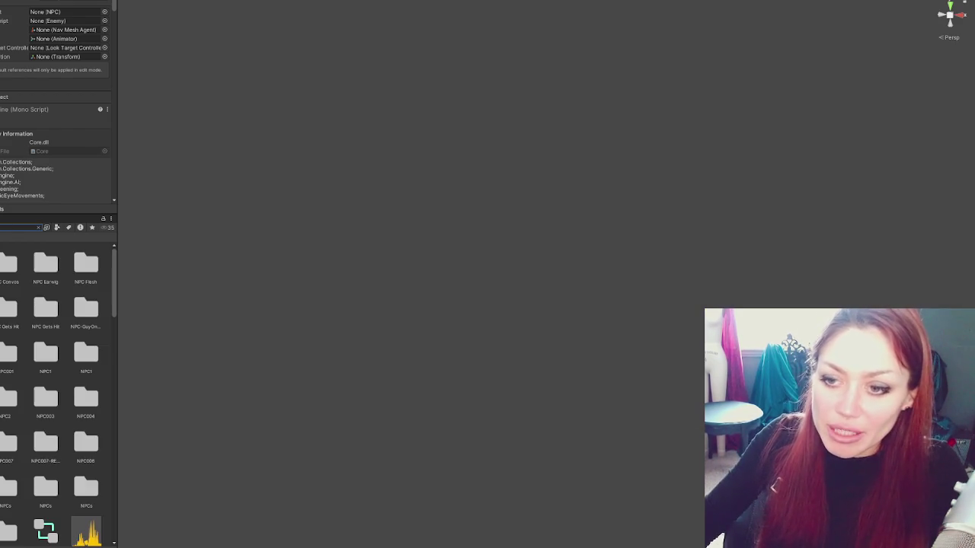
{"action": "scroll", "coordinate": [32, 349], "scroll_direction": "down", "scroll_amount": 10}
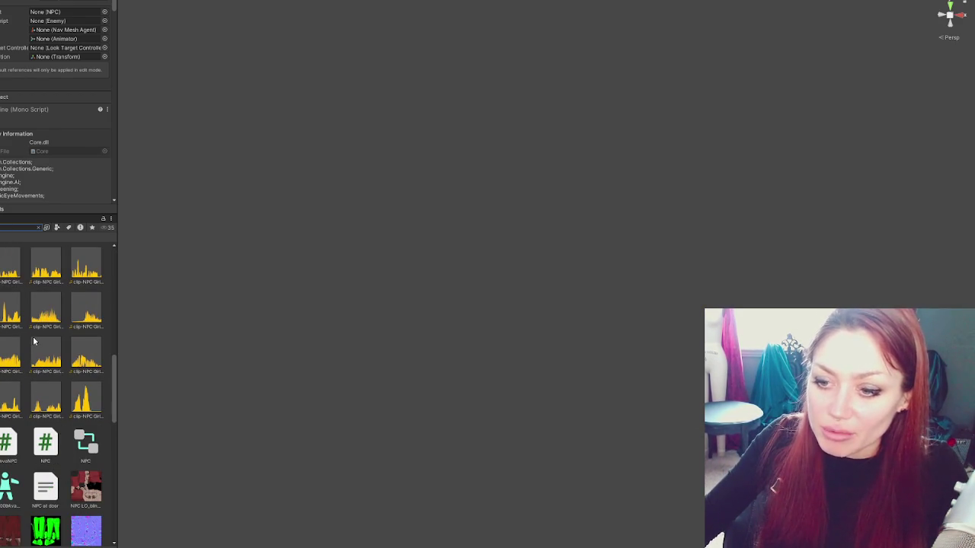
{"action": "double_click", "coordinate": [47, 441]}
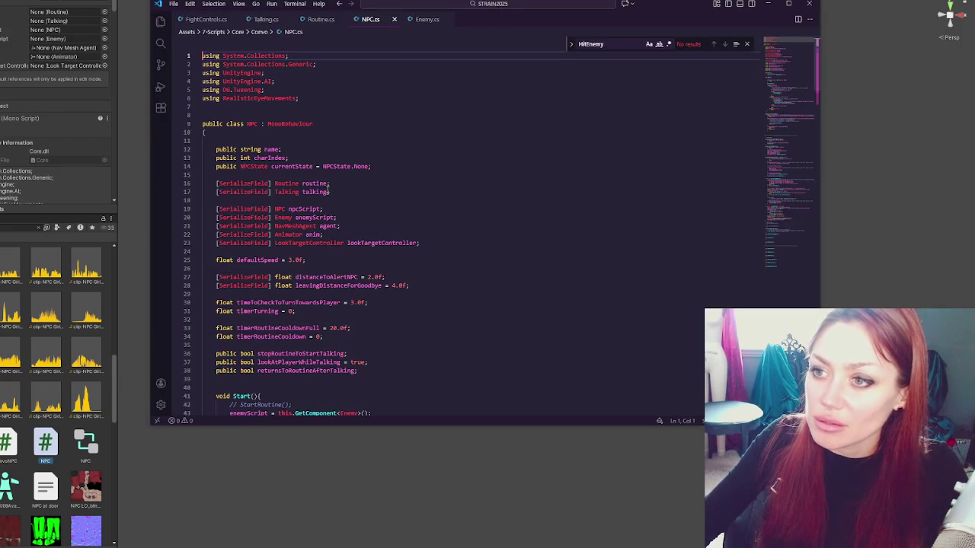
{"action": "left_click", "coordinate": [394, 158]}
{"action": "scroll", "coordinate": [478, 196], "scroll_direction": "down", "scroll_amount": 4}
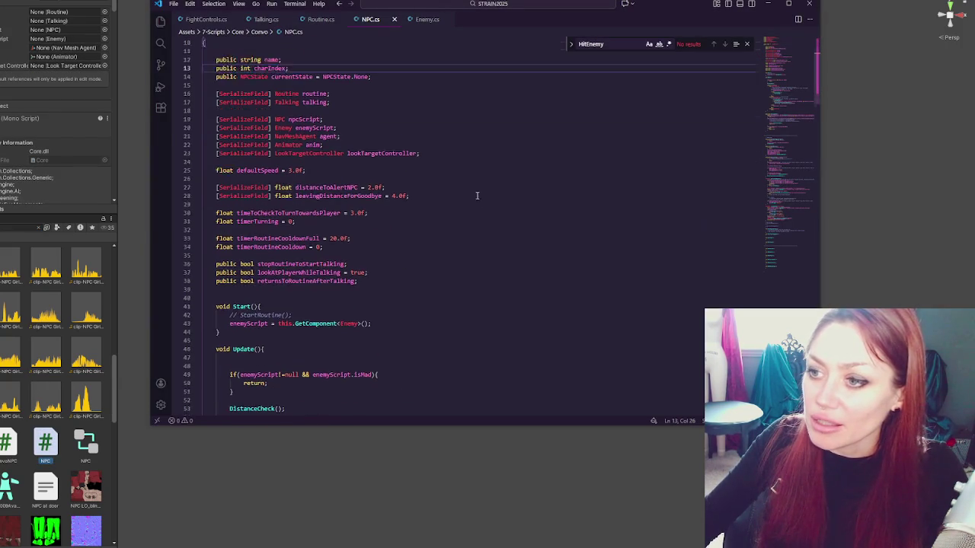
{"action": "scroll", "coordinate": [309, 86], "scroll_direction": "down", "scroll_amount": 3}
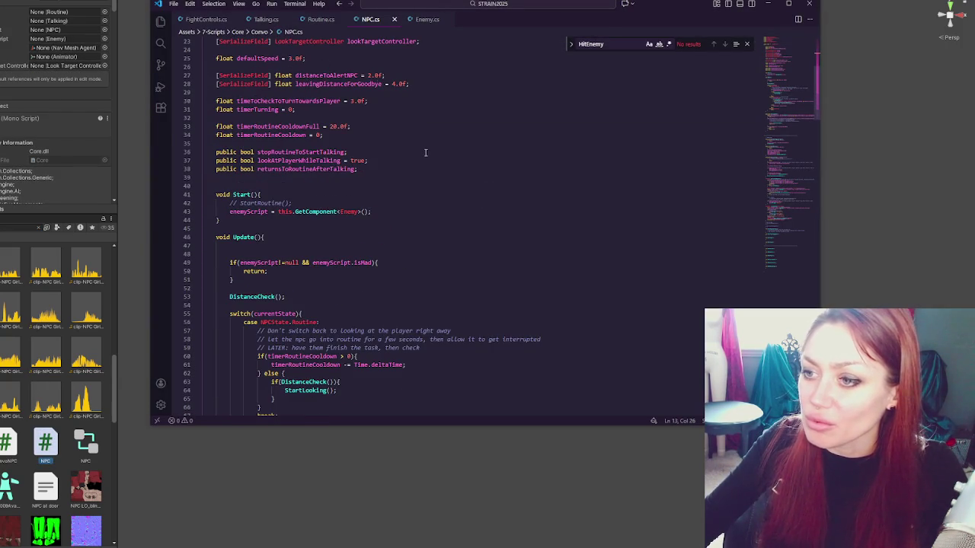
Step: Close the enemyScript != null check on line 49 with '){' and move isMad to a new line
{"action": "scroll", "coordinate": [450, 78], "scroll_direction": "down", "scroll_amount": 4}
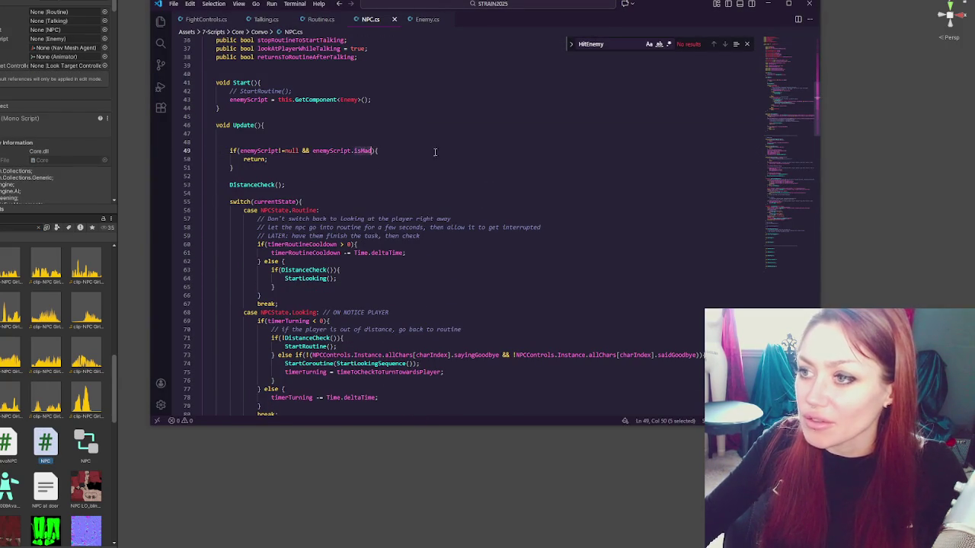
{"action": "left_click", "coordinate": [356, 150]}
{"action": "key", "text": "Left"}
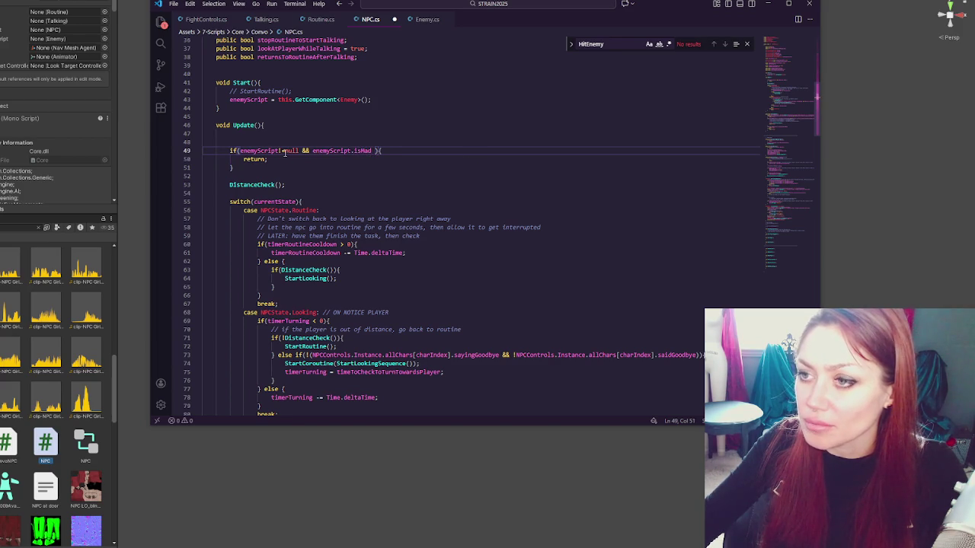
{"action": "mouse_move", "coordinate": [242, 150]}
{"action": "left_mouse_down"}
{"action": "mouse_move", "coordinate": [298, 150]}
{"action": "mouse_move", "coordinate": [239, 150]}
{"action": "left_mouse_up"}
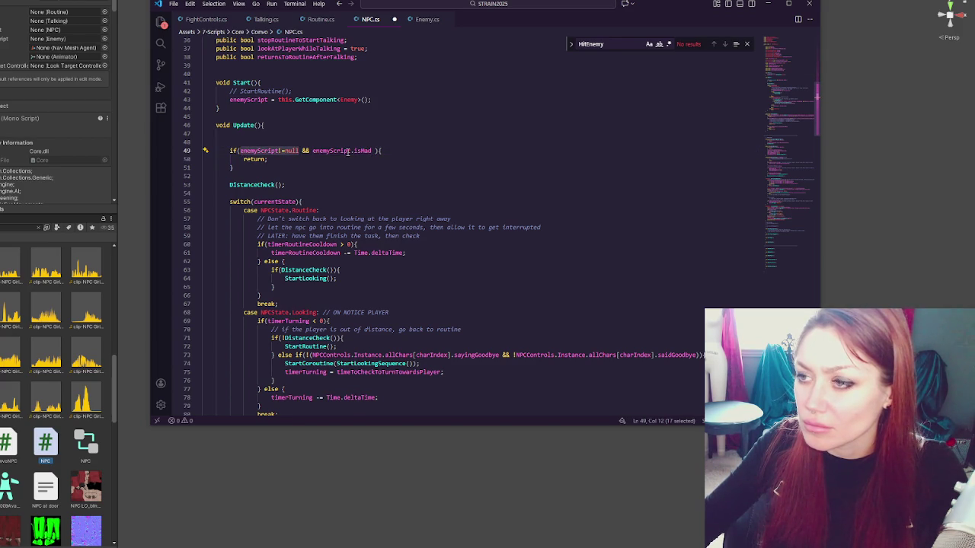
{"action": "left_click", "coordinate": [303, 150]}
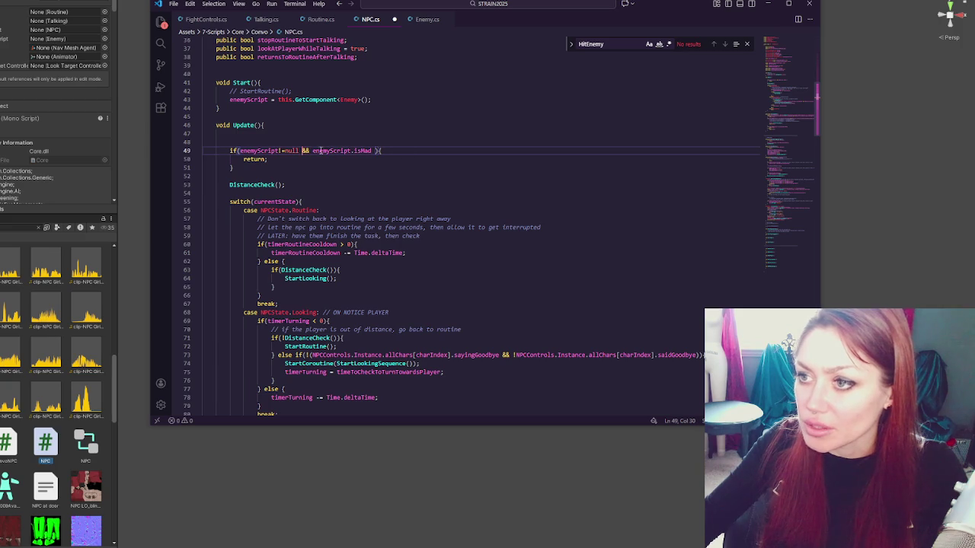
{"action": "type", "text": "){"}
{"action": "key", "text": "Return"}
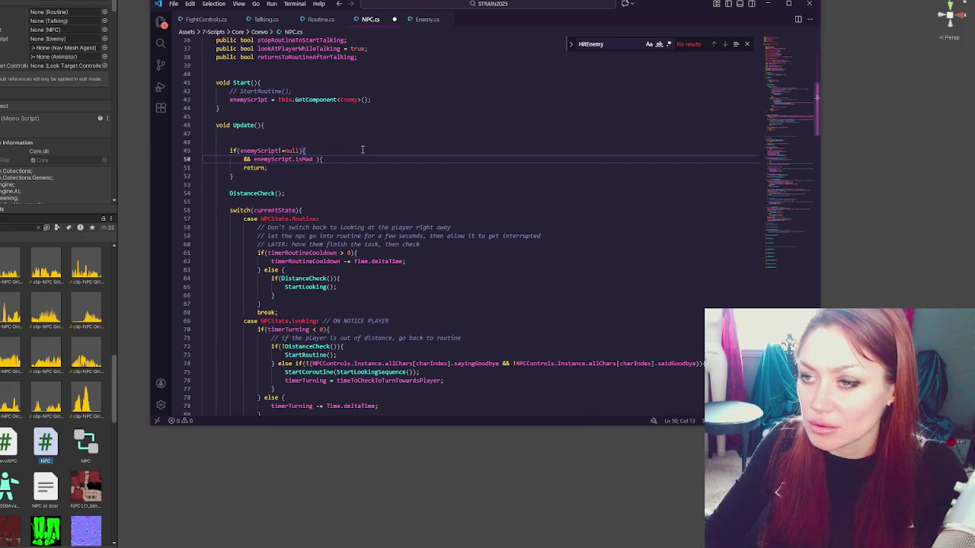
Step: Start a nested 'if(' on line 50, delete the leftover '&&', and add '|| enemyScript.'
{"action": "type", "text": "if("}
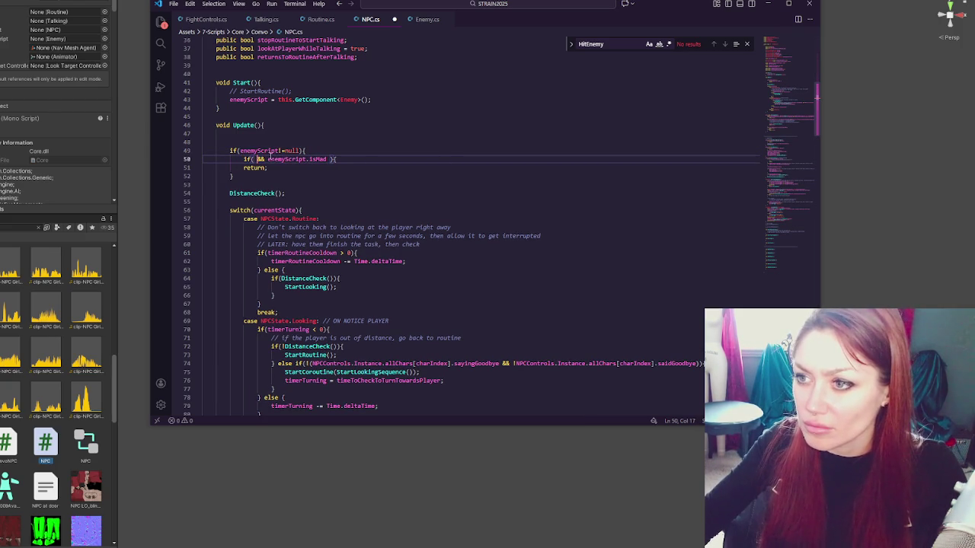
{"action": "left_click_drag", "start_coordinate": [268, 159], "coordinate": [256, 159]}
{"action": "key", "text": "BackSpace"}
{"action": "key", "text": "BackSpace"}
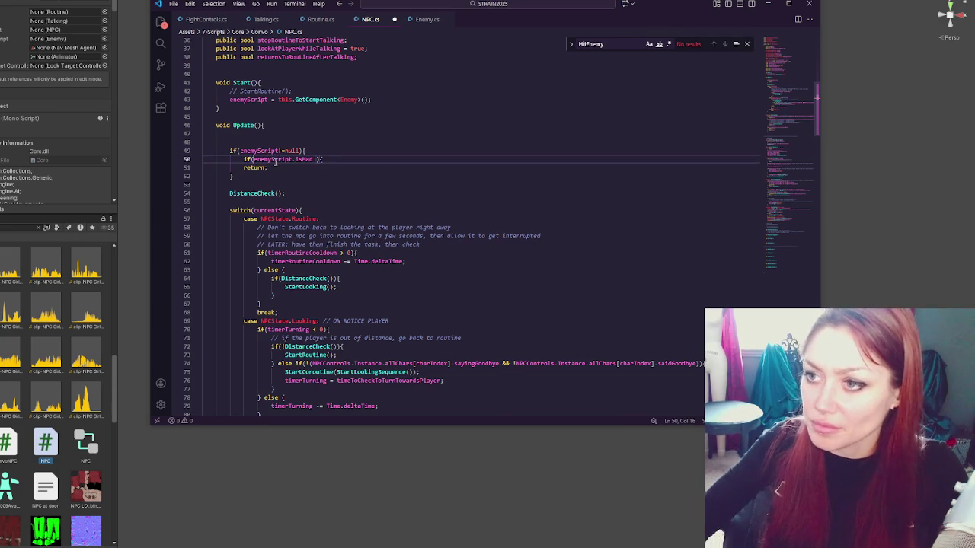
{"action": "type", "text": "|| enem"}
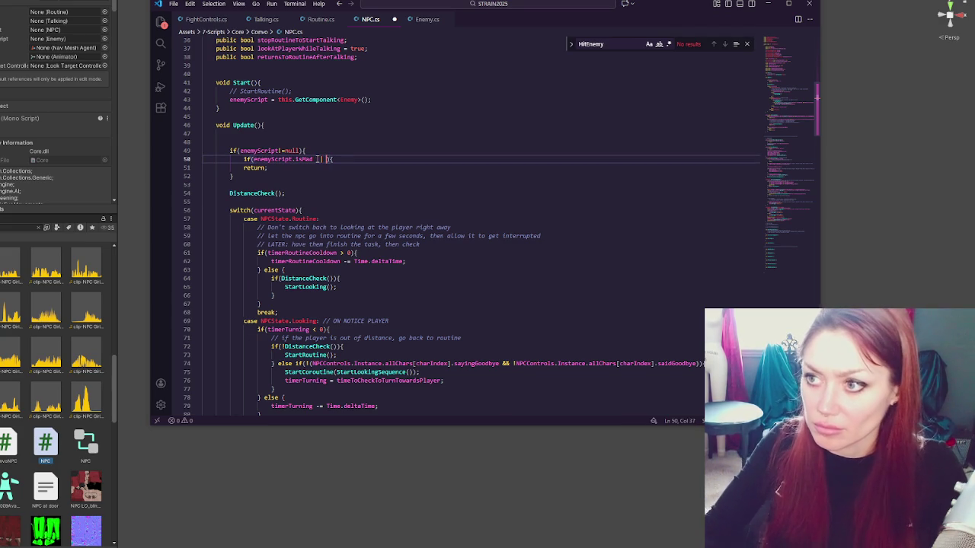
{"action": "type", "text": "ySc"}
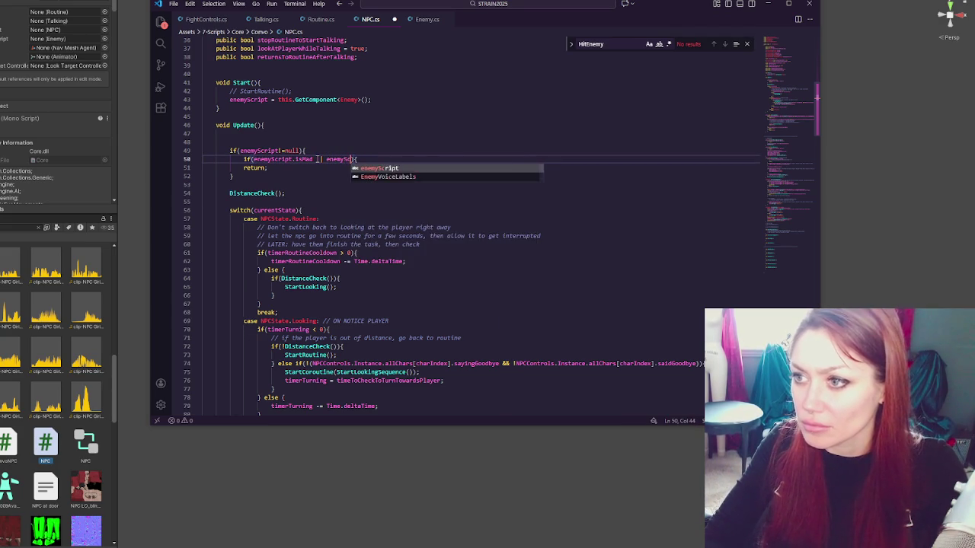
{"action": "key", "text": "Tab"}
{"action": "type", "text": "."}
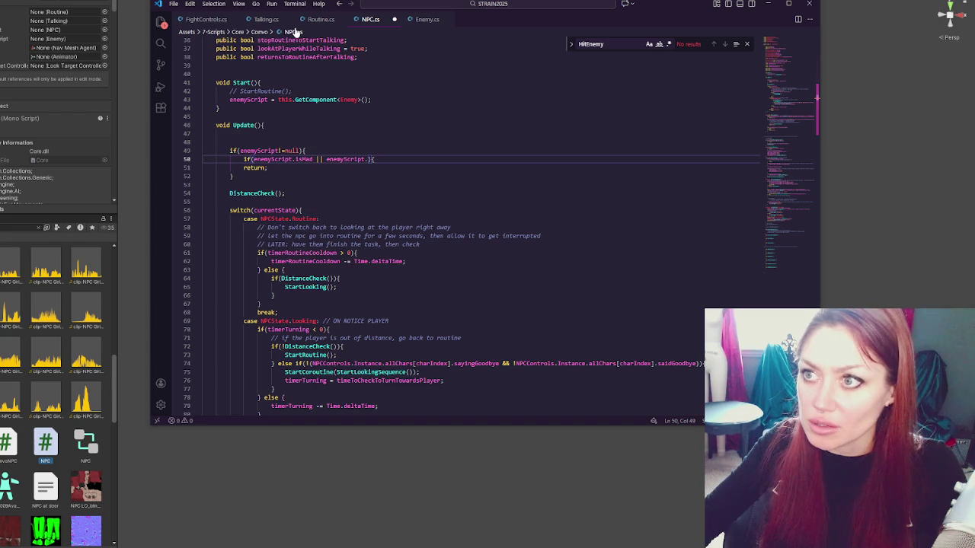
{"action": "left_click", "coordinate": [33, 227]}
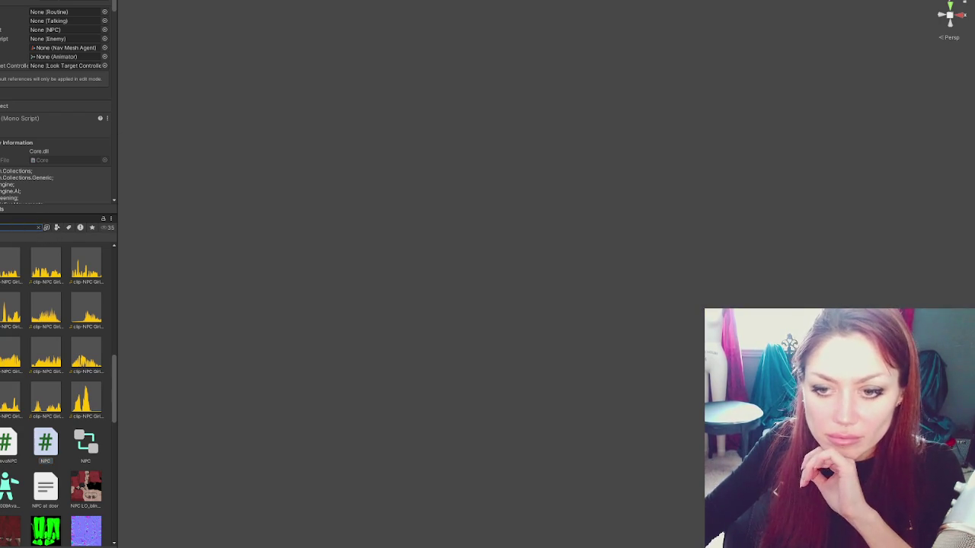
Step: Select the Harold prefab and view the State dropdown options in its Enemy script
{"action": "key", "text": "Escape"}
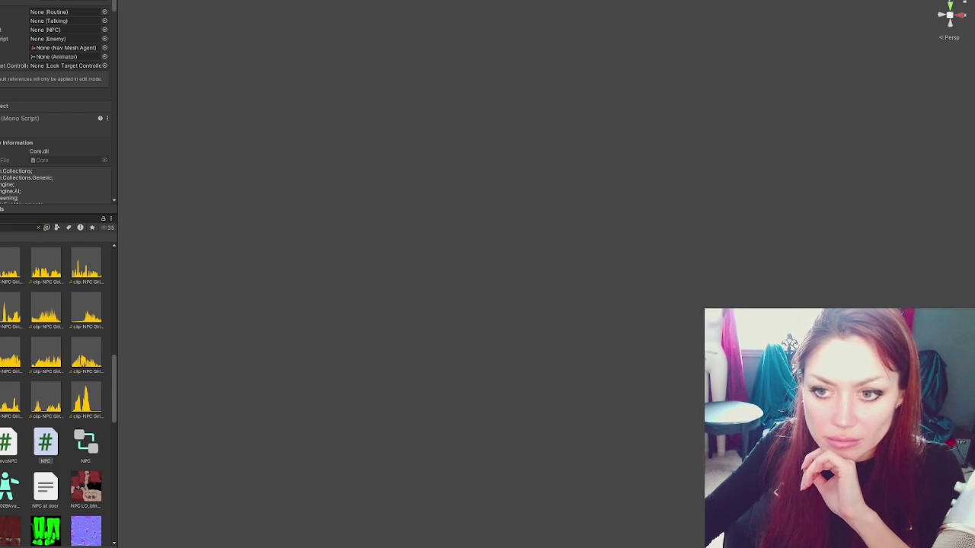
{"action": "left_click", "coordinate": [92, 262]}
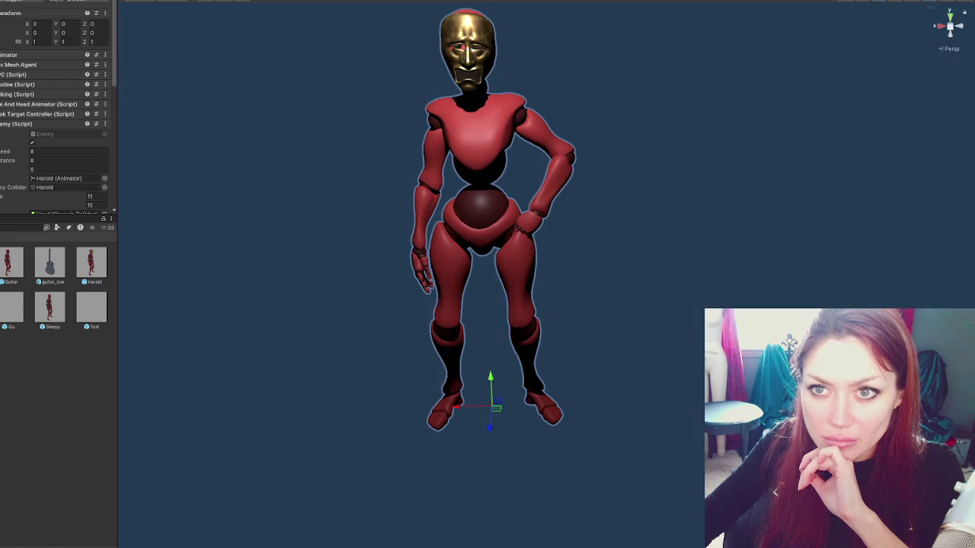
{"action": "scroll", "coordinate": [61, 131], "scroll_direction": "down", "scroll_amount": 4}
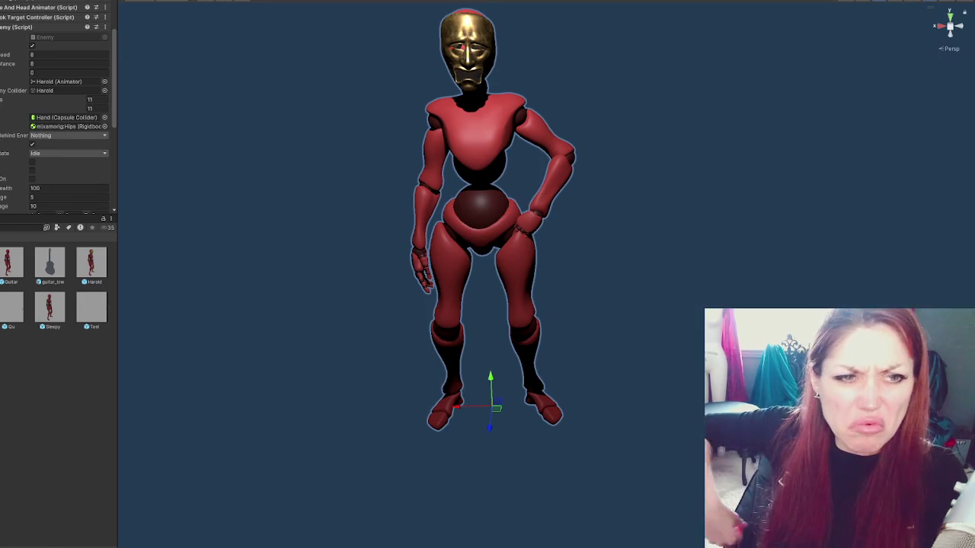
{"action": "left_click", "coordinate": [33, 154]}
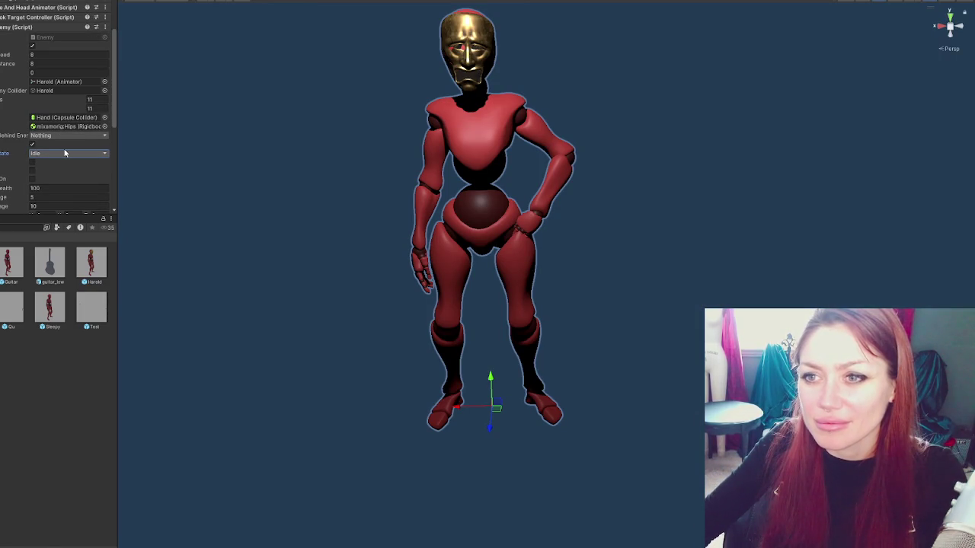
{"action": "left_click", "coordinate": [65, 153]}
{"action": "key", "text": "Escape"}
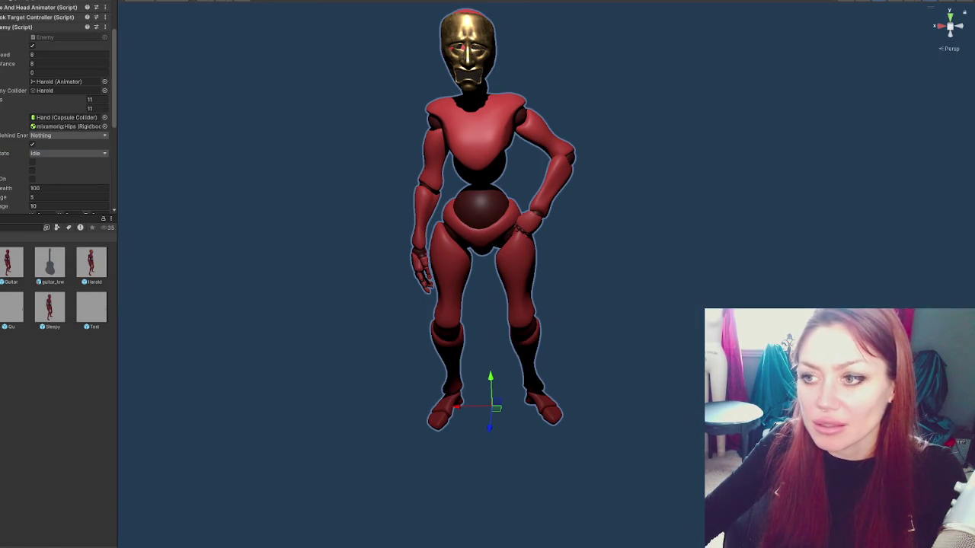
{"action": "key", "text": "alt+Tab"}
Step: Type 'currentState == EnemyStat' on line 50 and look up the currentState field in Enemy.cs
{"action": "type", "text": "cu"}
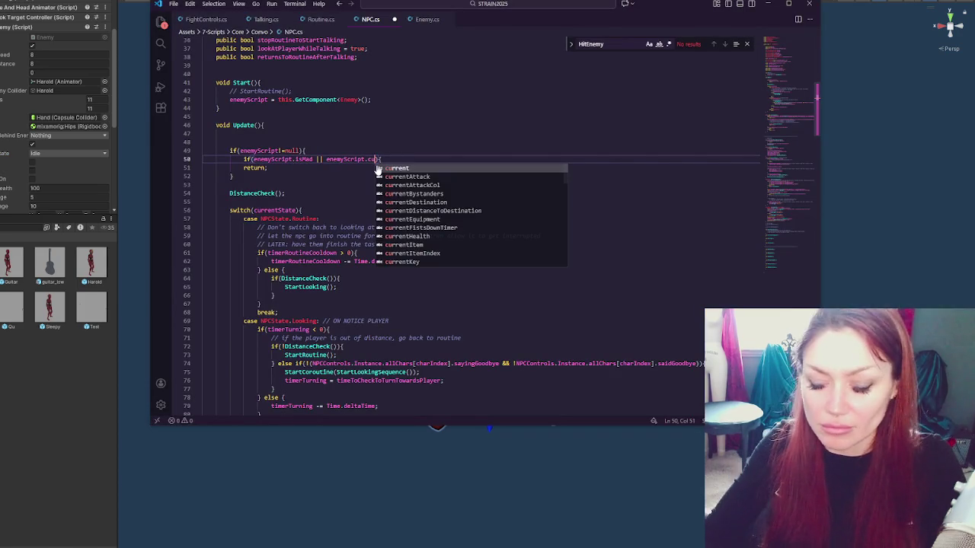
{"action": "type", "text": "rrentState == "}
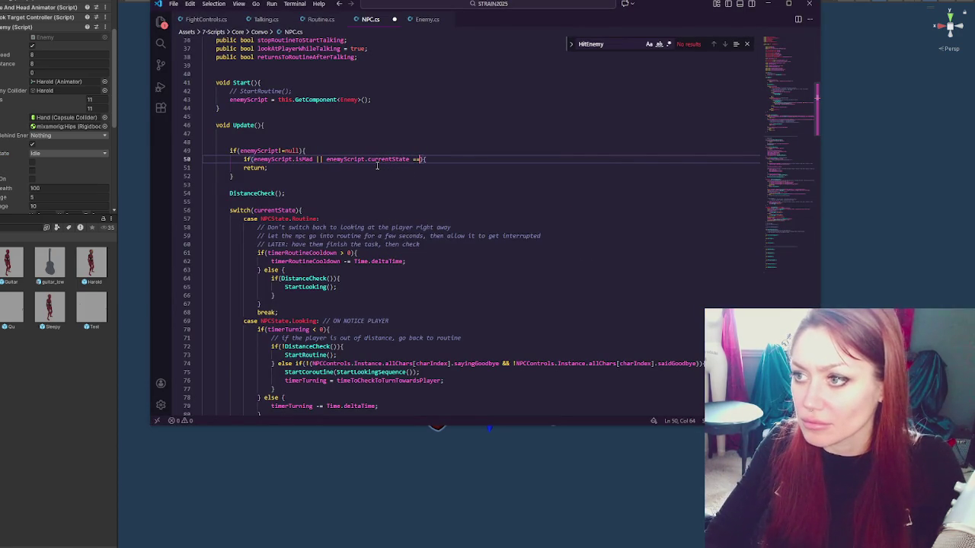
{"action": "type", "text": "EnemyStat"}
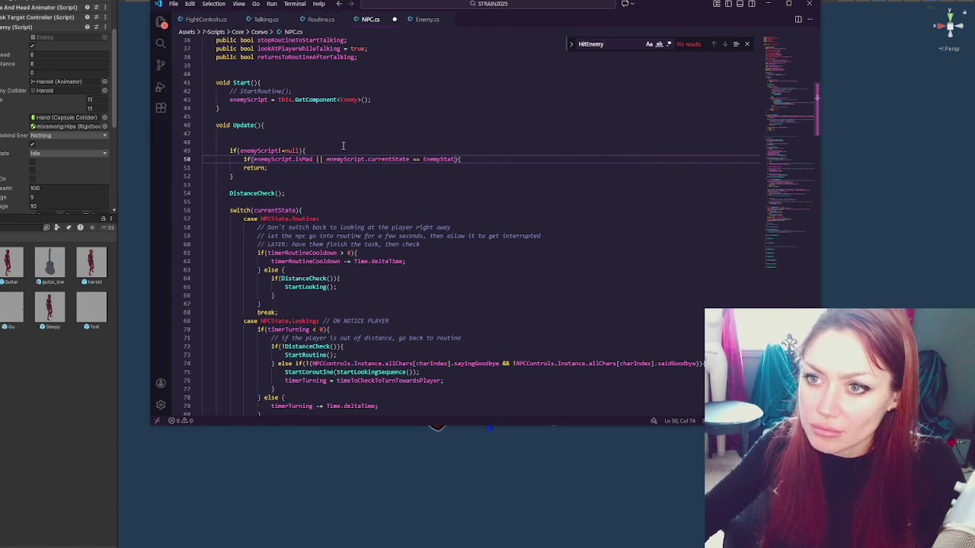
{"action": "left_click", "coordinate": [101, 153]}
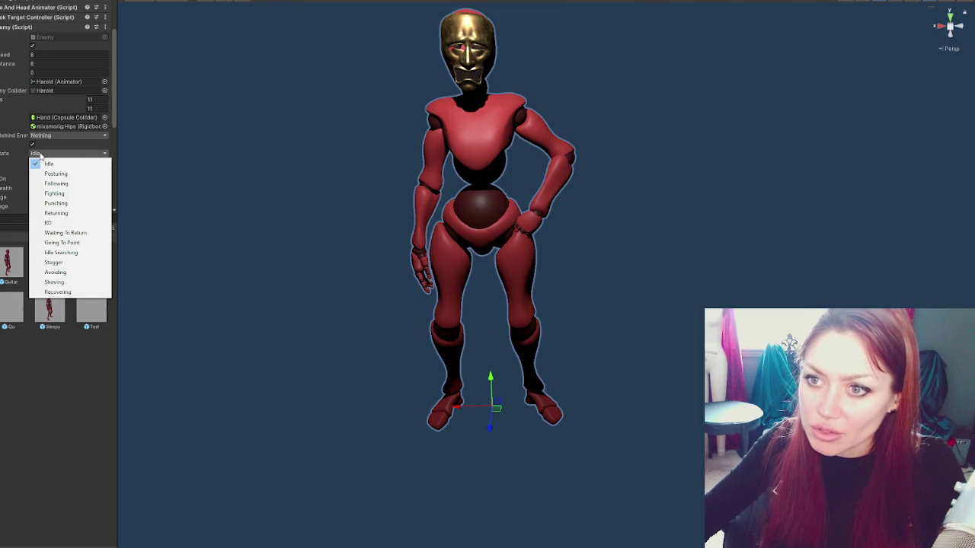
{"action": "left_click", "coordinate": [55, 31]}
{"action": "double_click", "coordinate": [50, 37]}
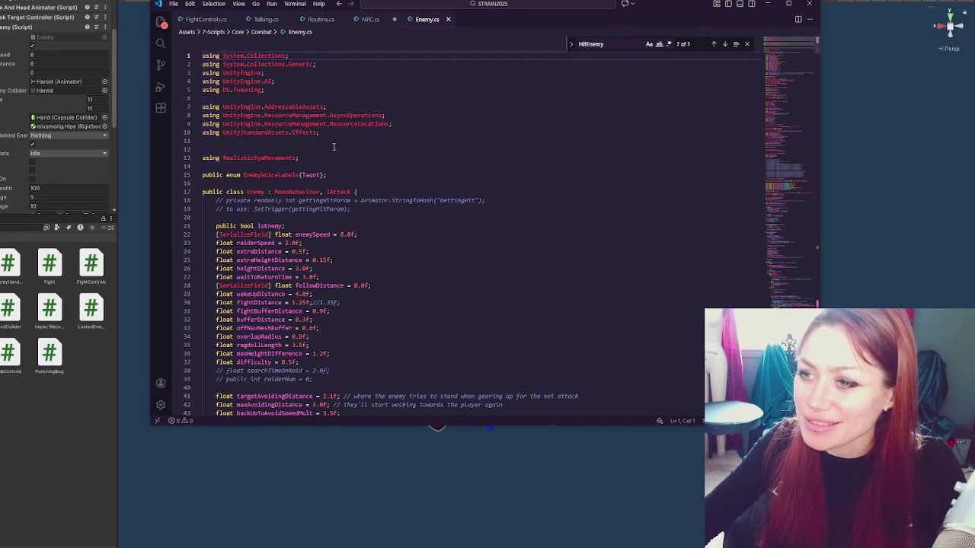
{"action": "key", "text": "ctrl+f"}
{"action": "type", "text": "currentSt"}
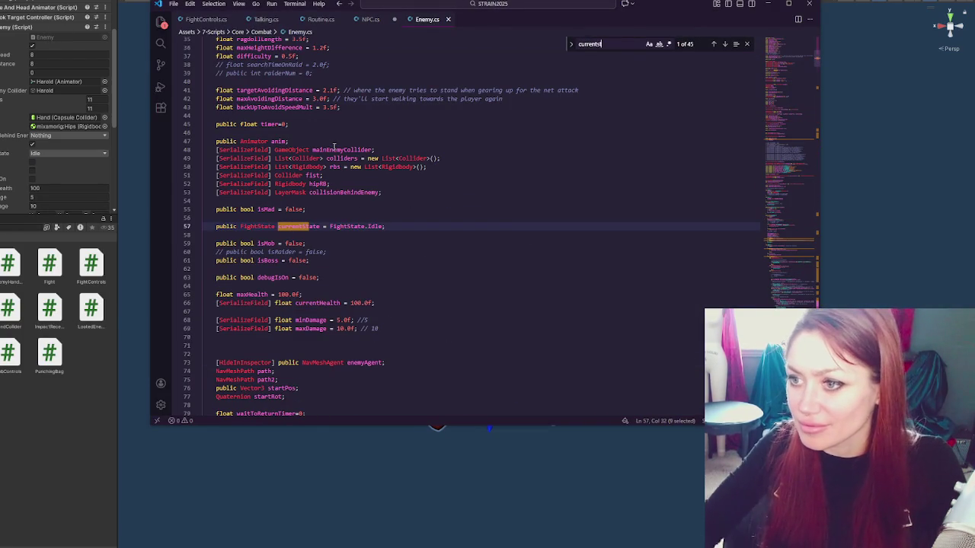
Step: Finish the condition as 'currentState == FightState.KO', add a blank line, and select lines 49–53
{"action": "left_click", "coordinate": [370, 19]}
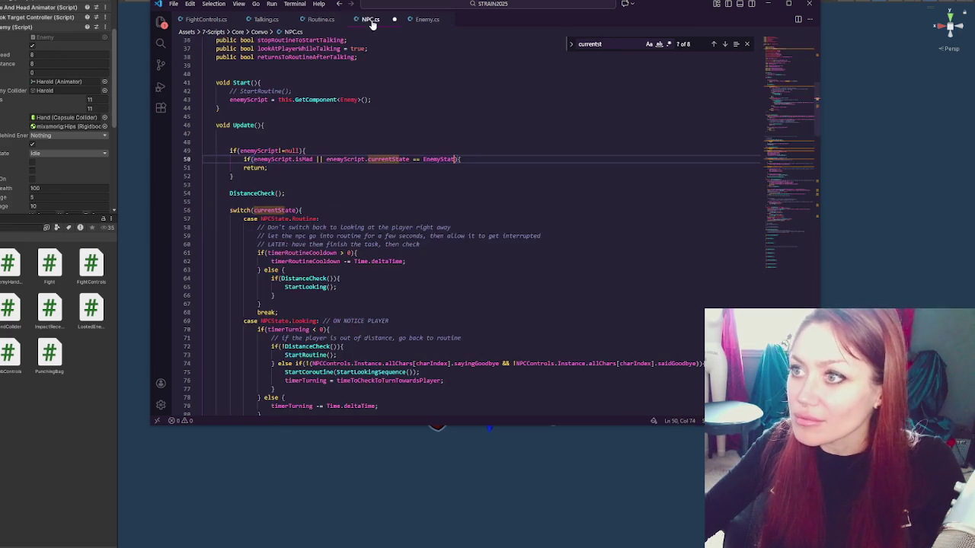
{"action": "double_click", "coordinate": [444, 158]}
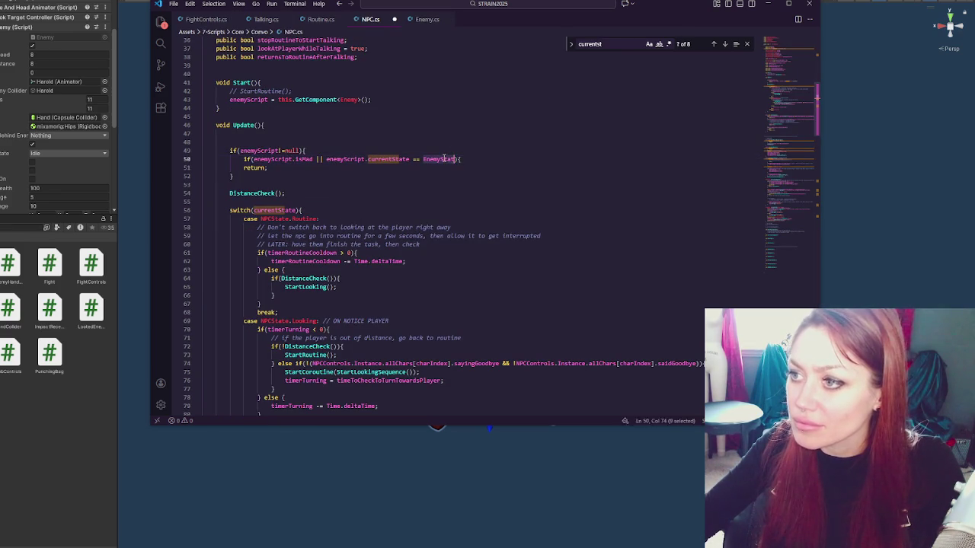
{"action": "type", "text": "FightState.KO"}
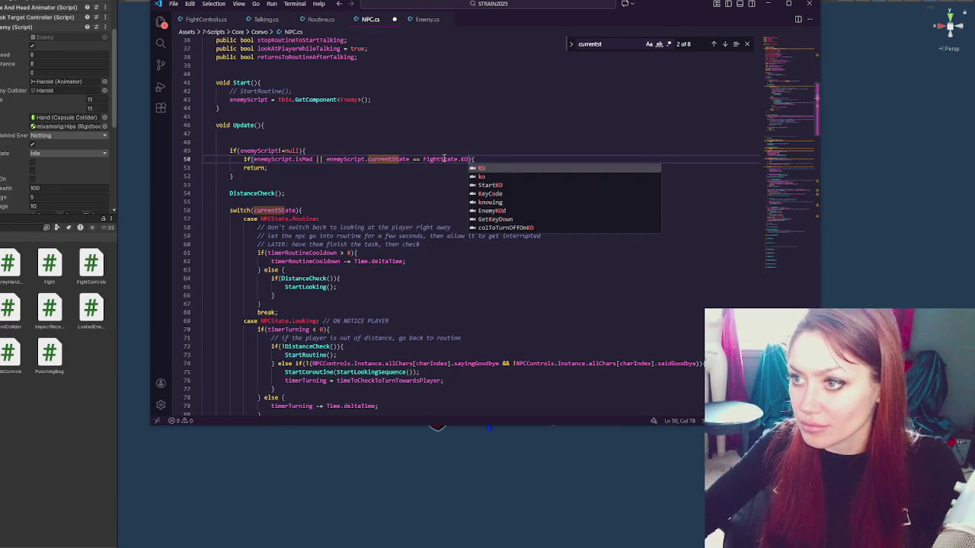
{"action": "key", "text": "Escape"}
{"action": "left_click", "coordinate": [462, 168]}
{"action": "key", "text": "Return"}
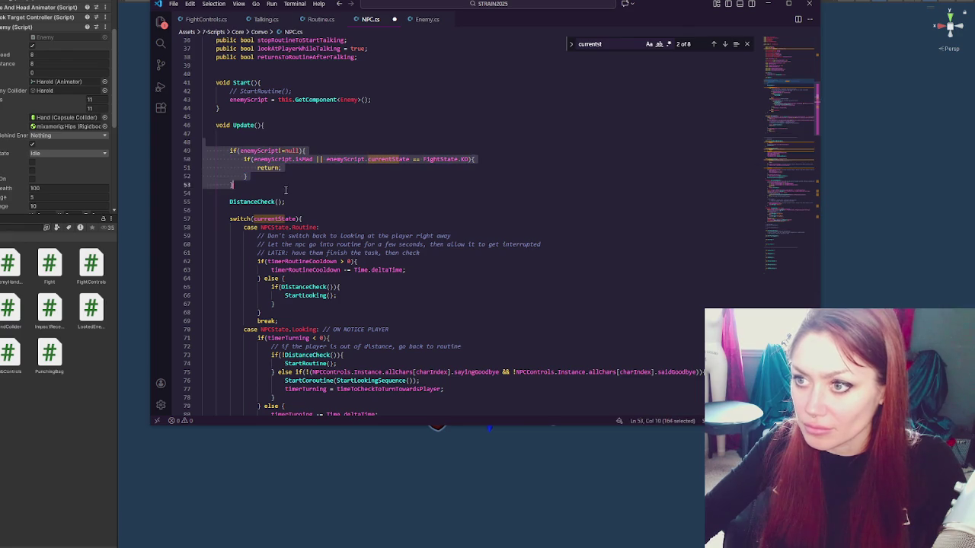
{"action": "left_click_drag", "start_coordinate": [188, 151], "coordinate": [189, 185]}
{"action": "key", "text": "ctrl+c"}
Step: Paste the mad-or-KO check block into Routine.cs Update and delete the isMad condition on line 74
{"action": "left_click", "coordinate": [320, 19]}
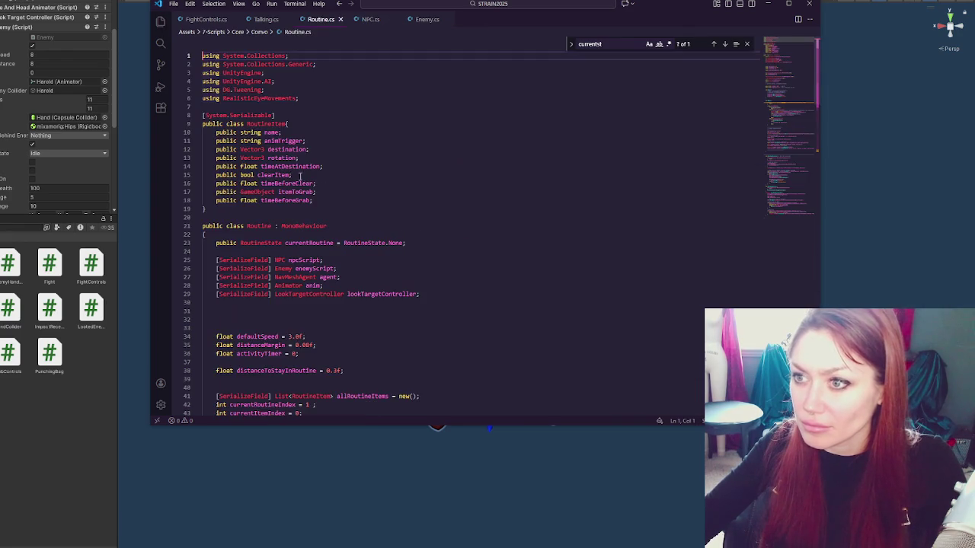
{"action": "scroll", "coordinate": [300, 186], "scroll_direction": "down", "scroll_amount": 10}
{"action": "left_click_drag", "start_coordinate": [267, 245], "coordinate": [203, 277]}
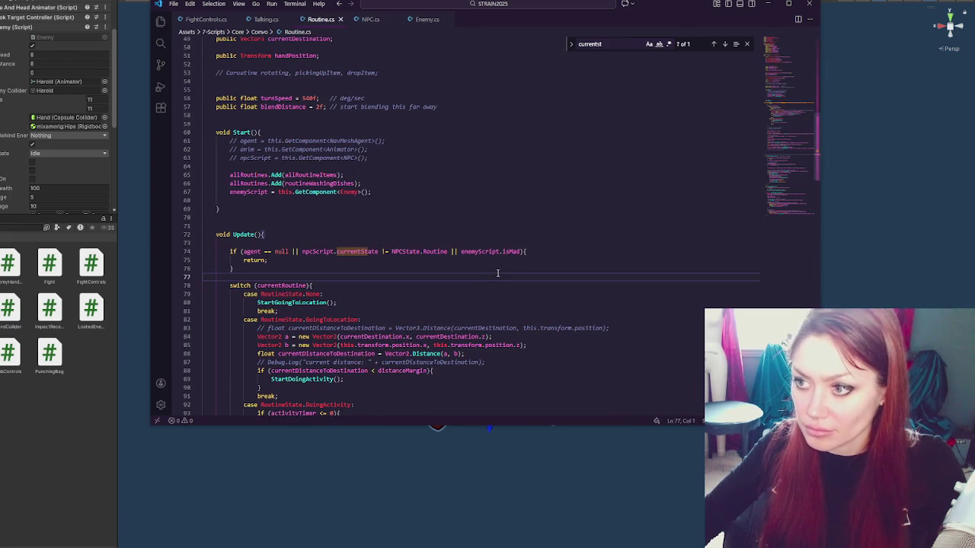
{"action": "key", "text": "Return"}
{"action": "key", "text": "ctrl+v"}
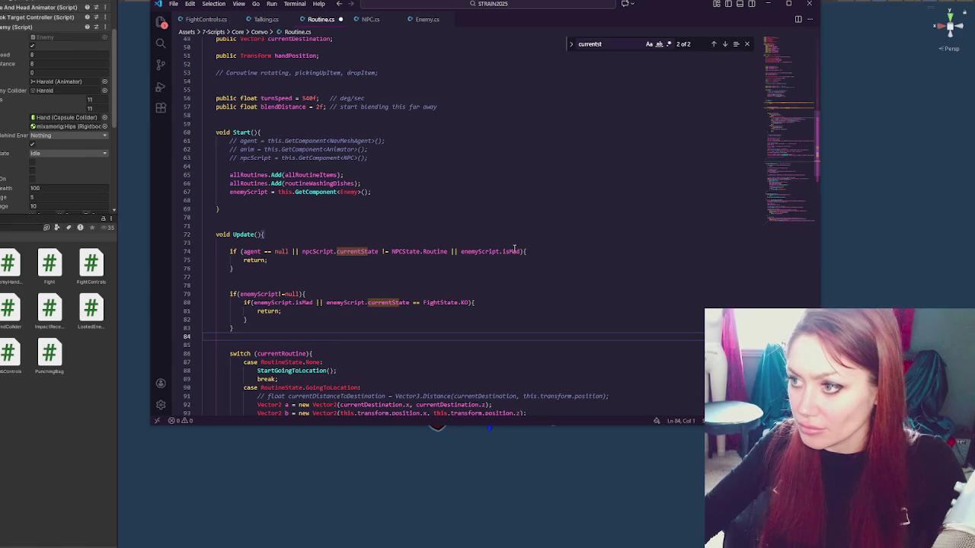
{"action": "left_click_drag", "start_coordinate": [521, 251], "coordinate": [443, 251]}
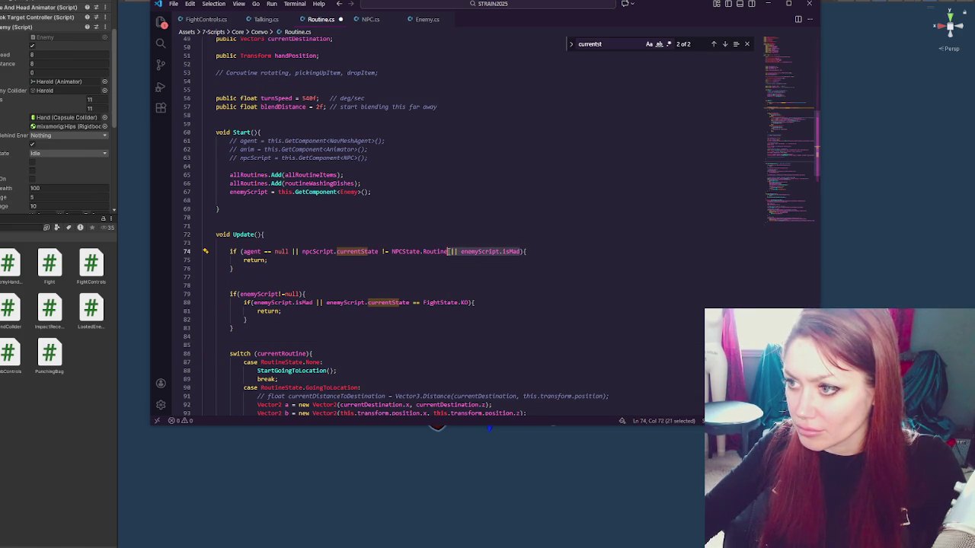
{"action": "key", "text": "Delete"}
{"action": "left_click", "coordinate": [398, 262]}
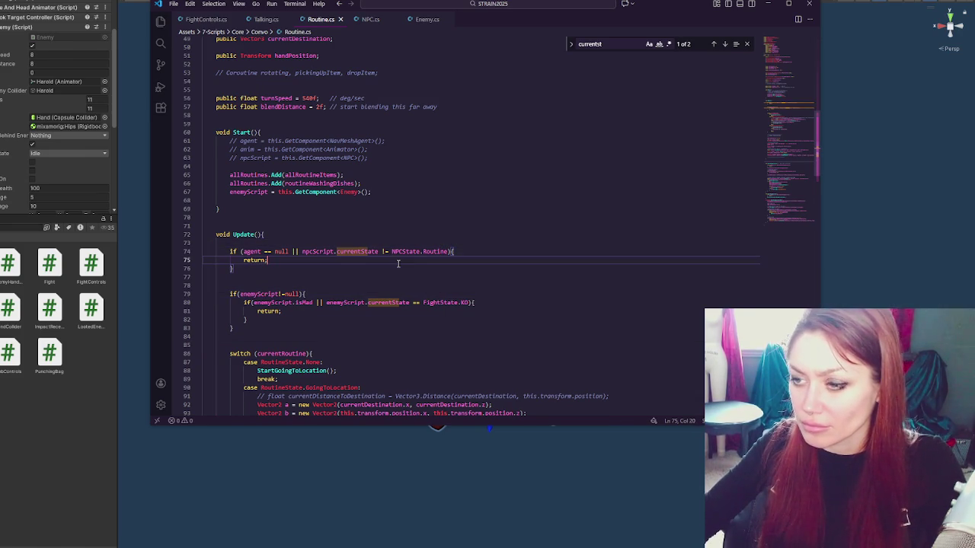
Step: Replace Talking.cs's old isMad return block with the pasted null-checked KO block
{"action": "left_click", "coordinate": [262, 19]}
{"action": "scroll", "coordinate": [317, 176], "scroll_direction": "down", "scroll_amount": 20}
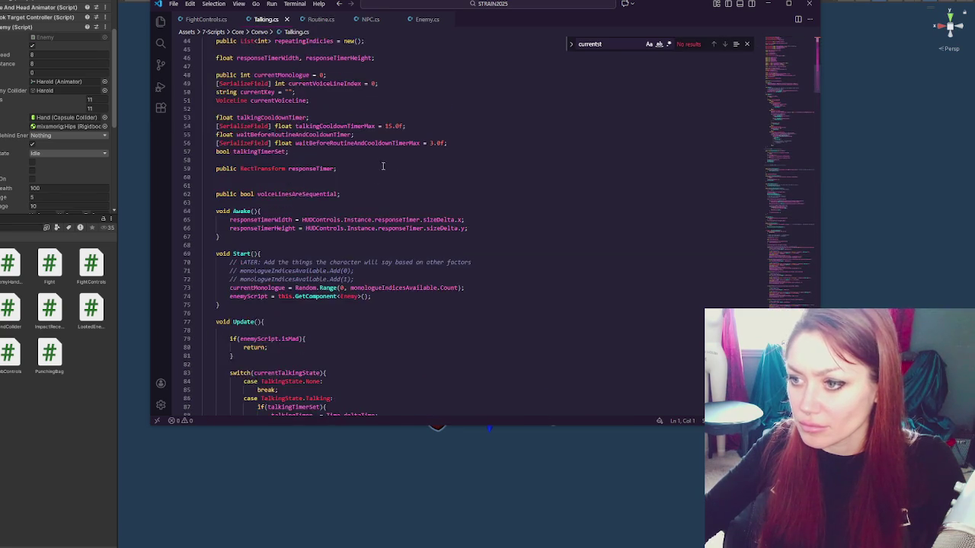
{"action": "left_click_drag", "start_coordinate": [204, 182], "coordinate": [318, 202]}
{"action": "key", "text": "ctrl+v"}
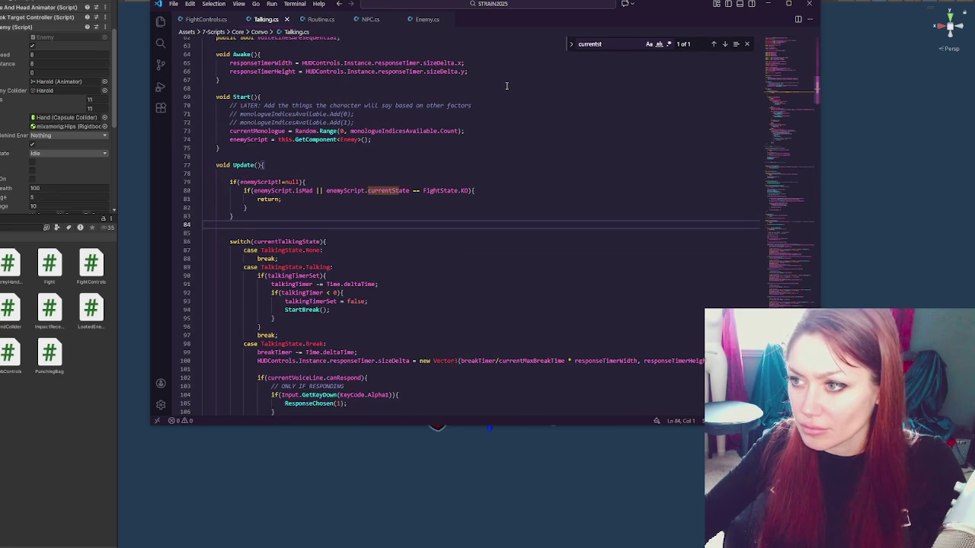
Step: Review the new check in Routine.cs, Talking.cs and NPC.cs, ending on NPC.cs
{"action": "left_click", "coordinate": [210, 19]}
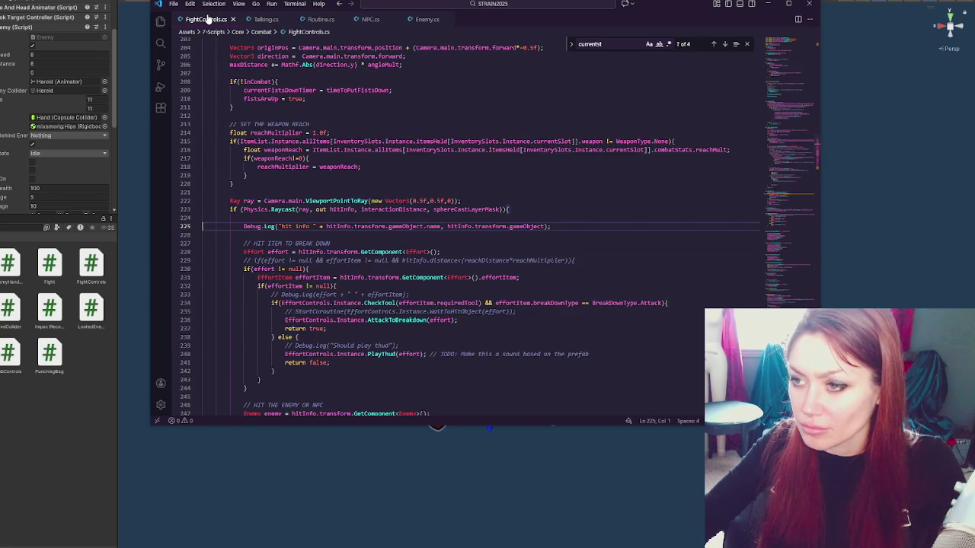
{"action": "left_click", "coordinate": [432, 19]}
{"action": "left_click", "coordinate": [374, 19]}
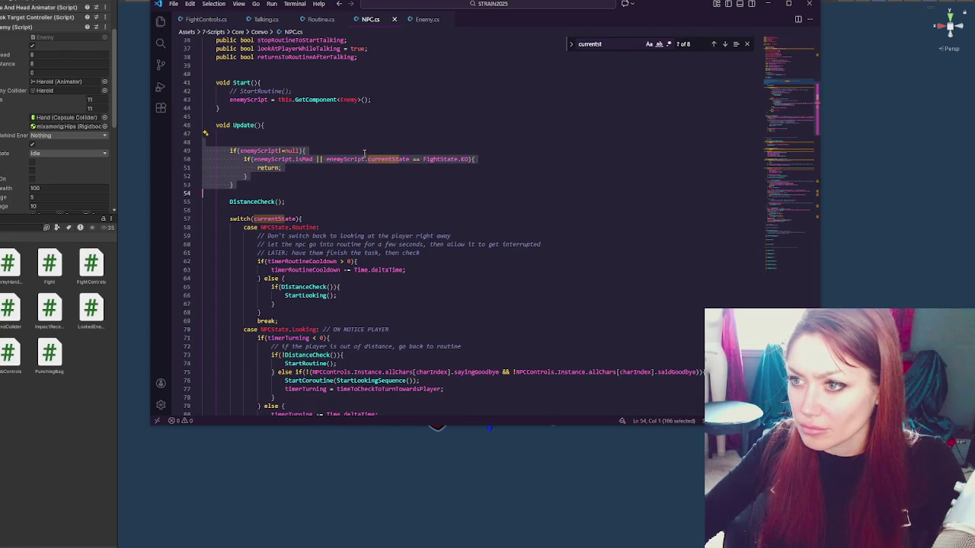
{"action": "left_click", "coordinate": [321, 18]}
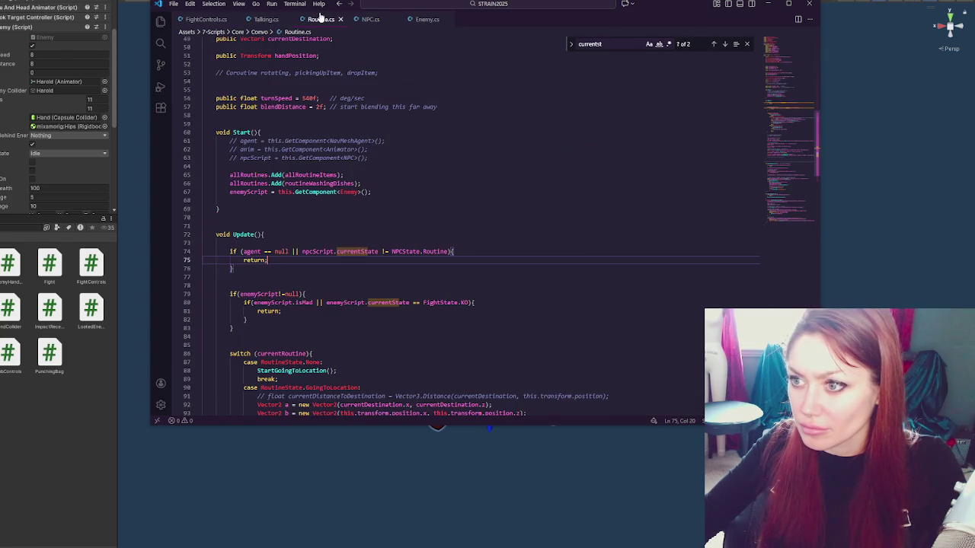
{"action": "left_click", "coordinate": [273, 19]}
{"action": "left_click", "coordinate": [371, 19]}
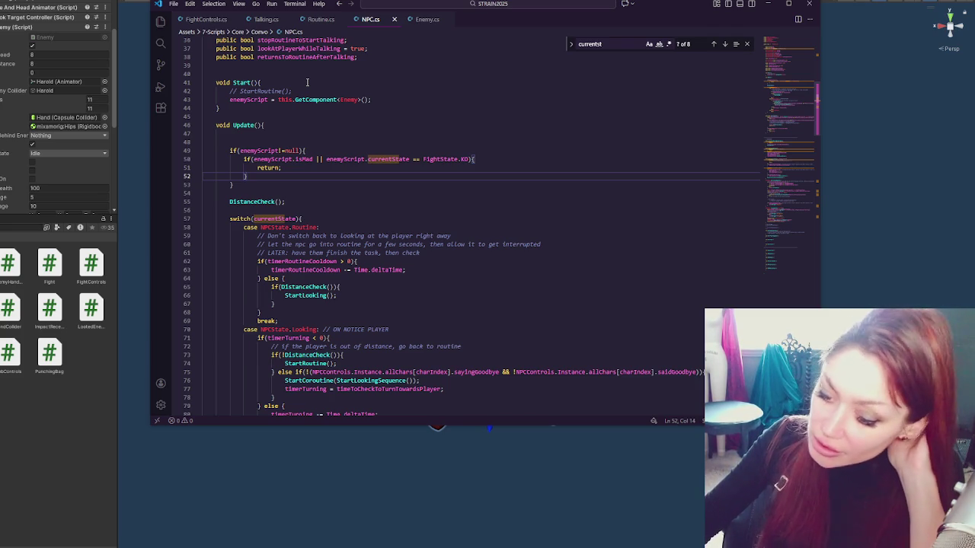
Step: Let Unity recompile and browse the LootedEnemy, ImpactReceiver, PunchingBag and handCollider scripts
{"action": "left_click", "coordinate": [82, 97]}
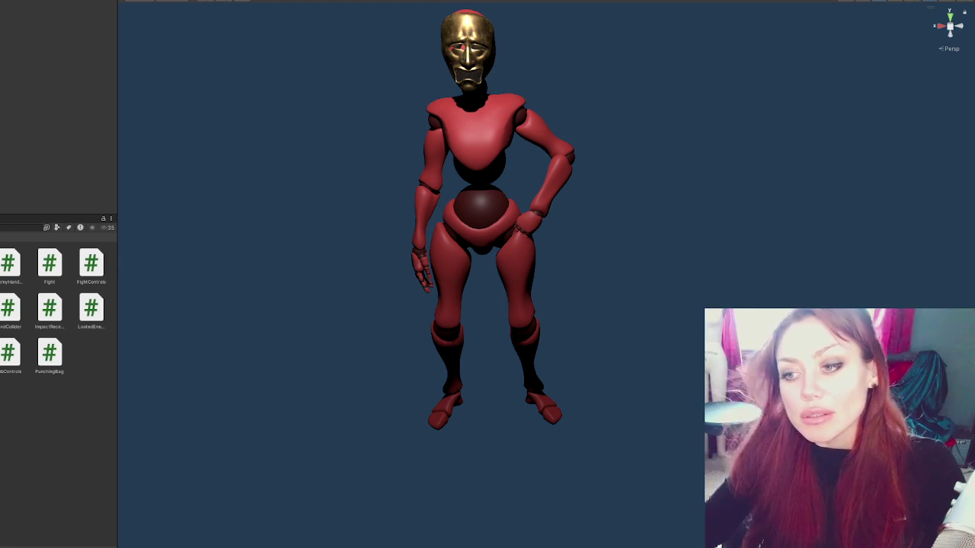
{"action": "left_click", "coordinate": [89, 311]}
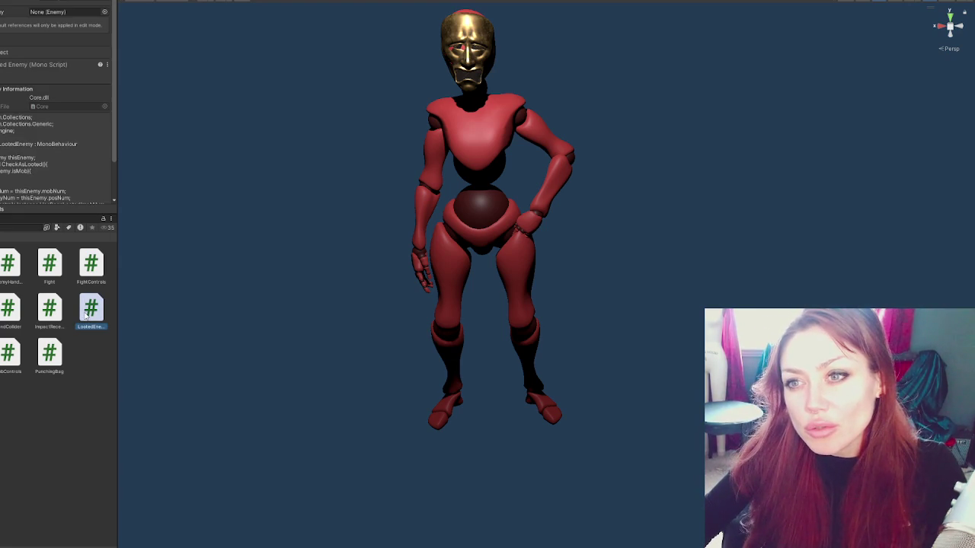
{"action": "left_click", "coordinate": [46, 317]}
{"action": "left_click", "coordinate": [48, 352]}
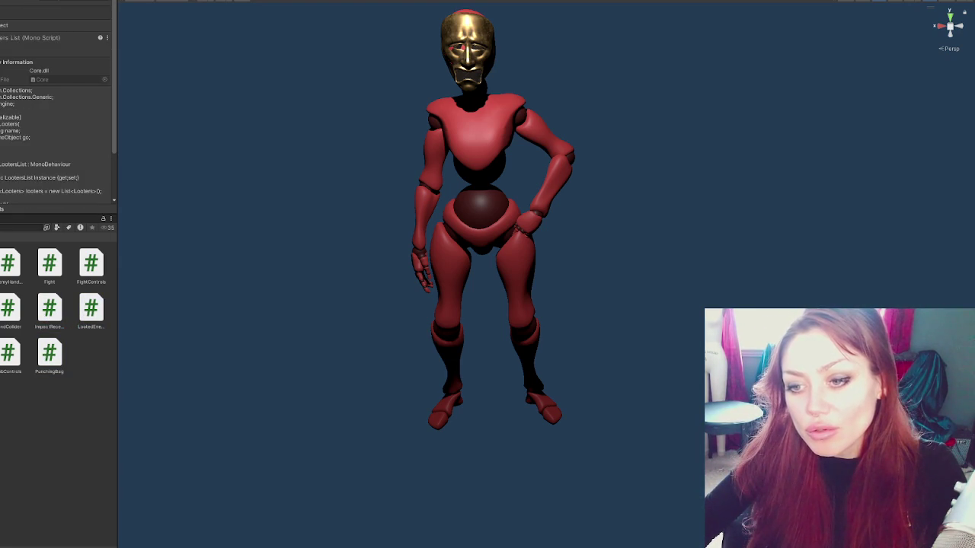
{"action": "key", "text": "Left"}
{"action": "key", "text": "Left"}
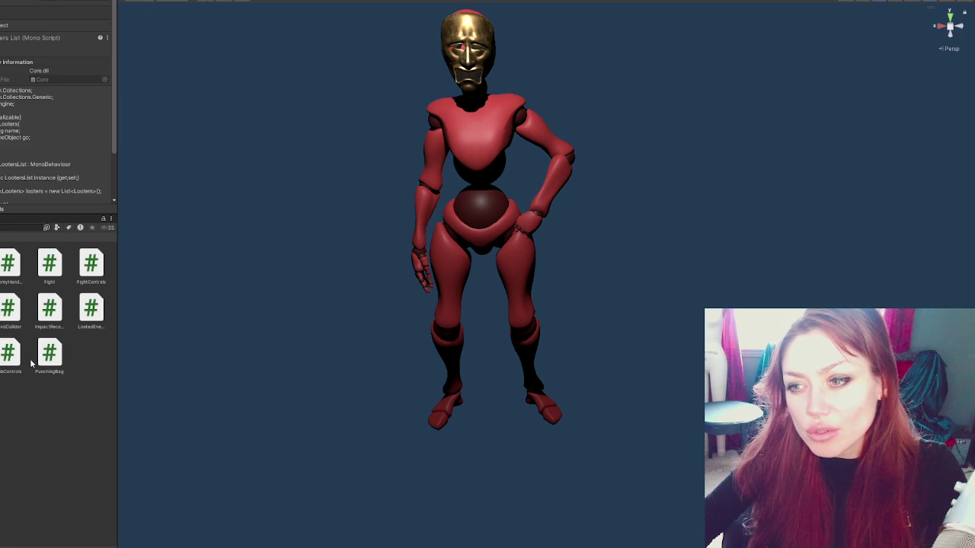
{"action": "left_click", "coordinate": [90, 309]}
{"action": "left_click", "coordinate": [20, 311]}
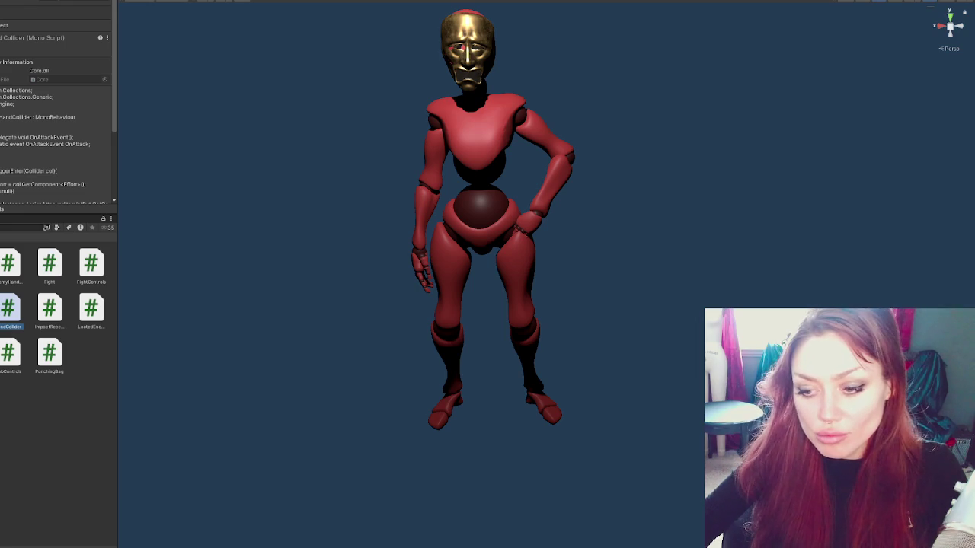
{"action": "key", "text": "alt+Tab"}
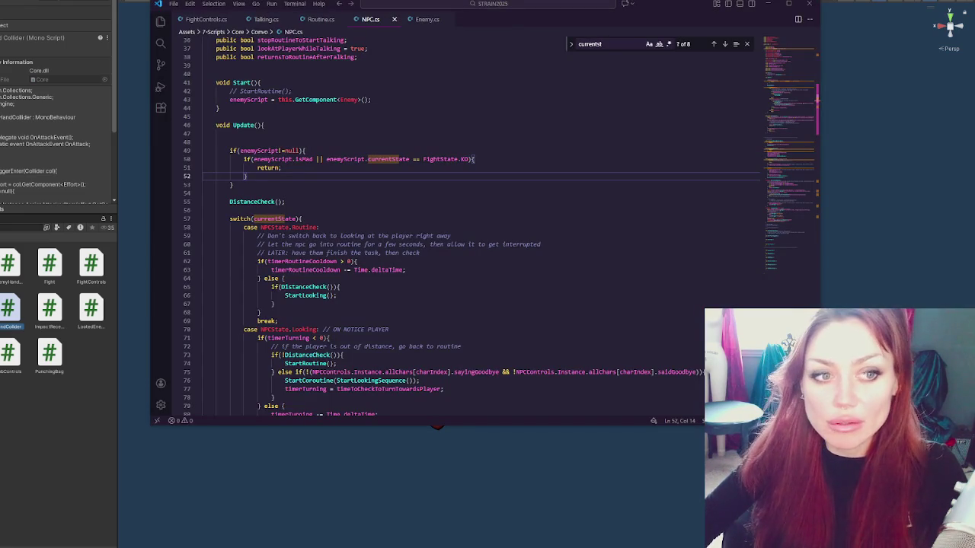
Step: Open Enemy.cs and scroll through its currentState, health, currentHealth and navPointCheckTime field declarations
{"action": "left_click", "coordinate": [428, 19]}
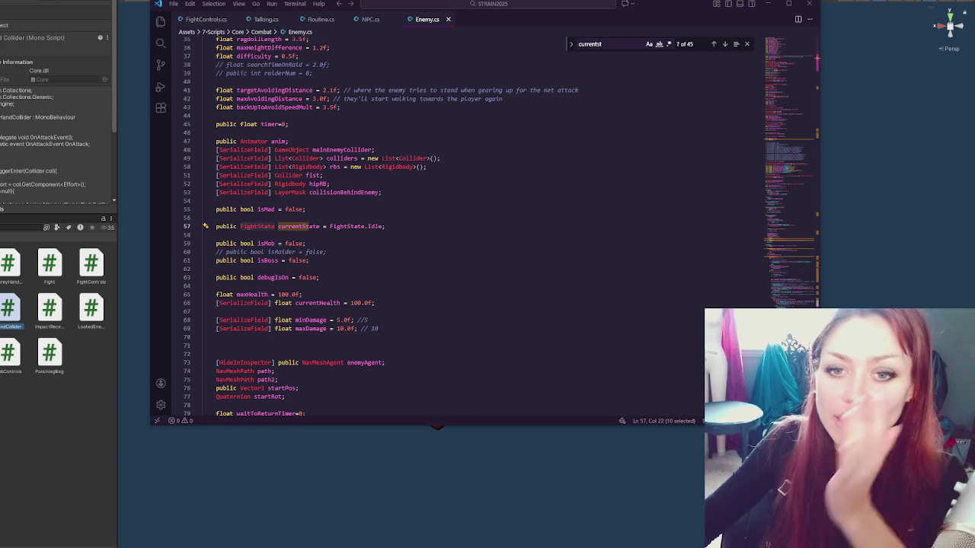
{"action": "left_click", "coordinate": [373, 192]}
{"action": "scroll", "coordinate": [383, 160], "scroll_direction": "down", "scroll_amount": 3}
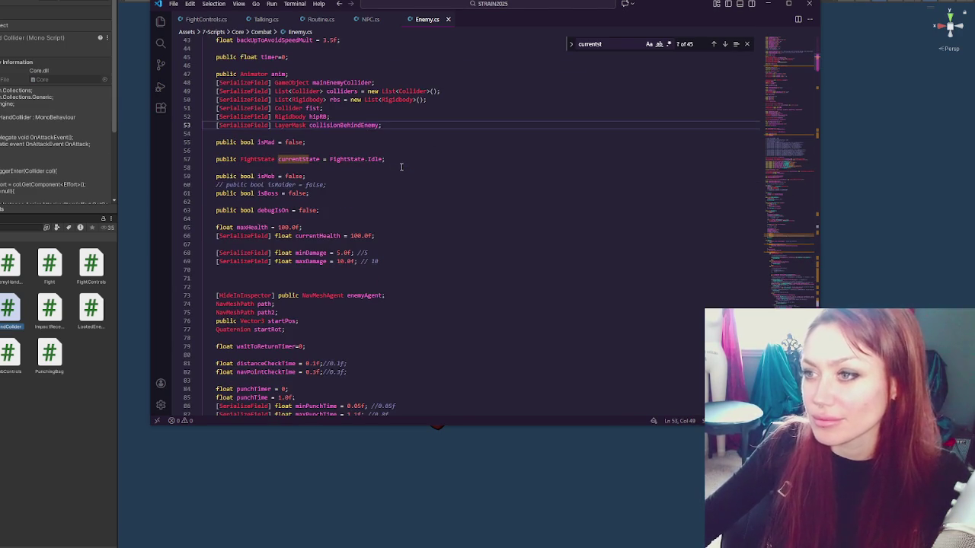
{"action": "left_click", "coordinate": [383, 153]}
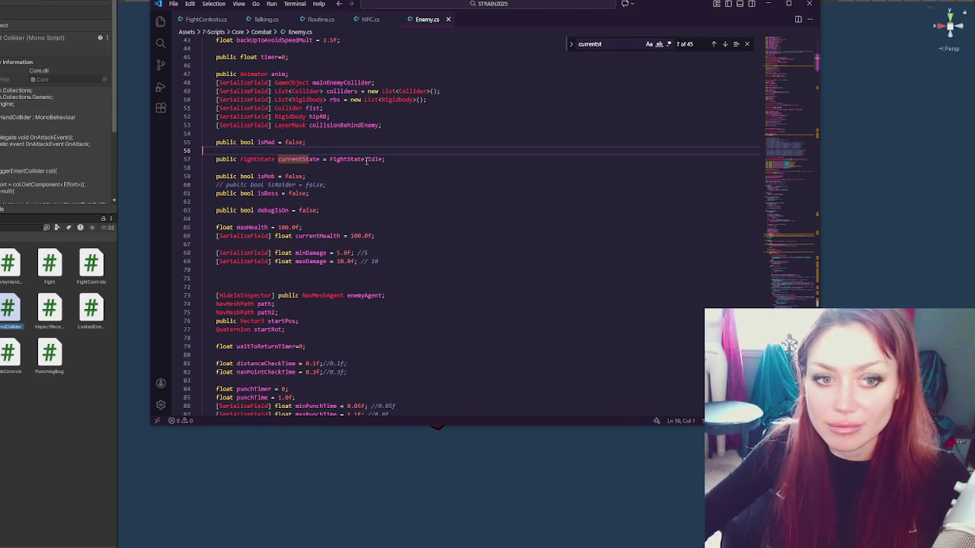
{"action": "scroll", "coordinate": [426, 233], "scroll_direction": "down", "scroll_amount": 2}
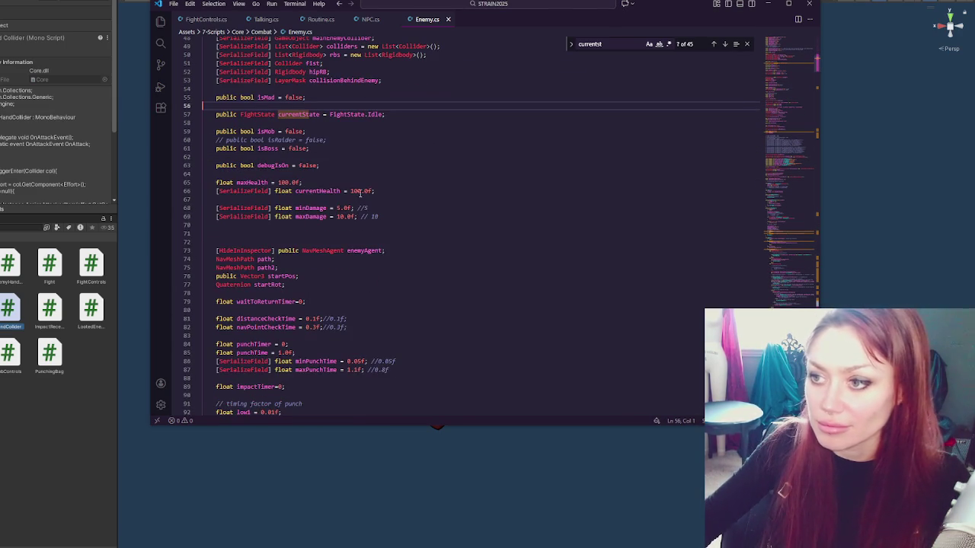
{"action": "left_click", "coordinate": [300, 183]}
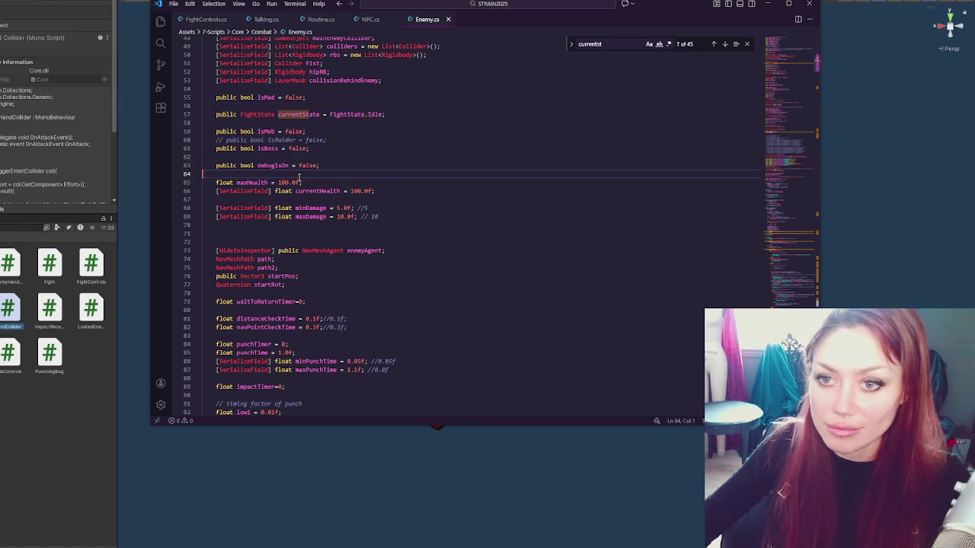
{"action": "left_click", "coordinate": [368, 191]}
{"action": "scroll", "coordinate": [394, 196], "scroll_direction": "down", "scroll_amount": 3}
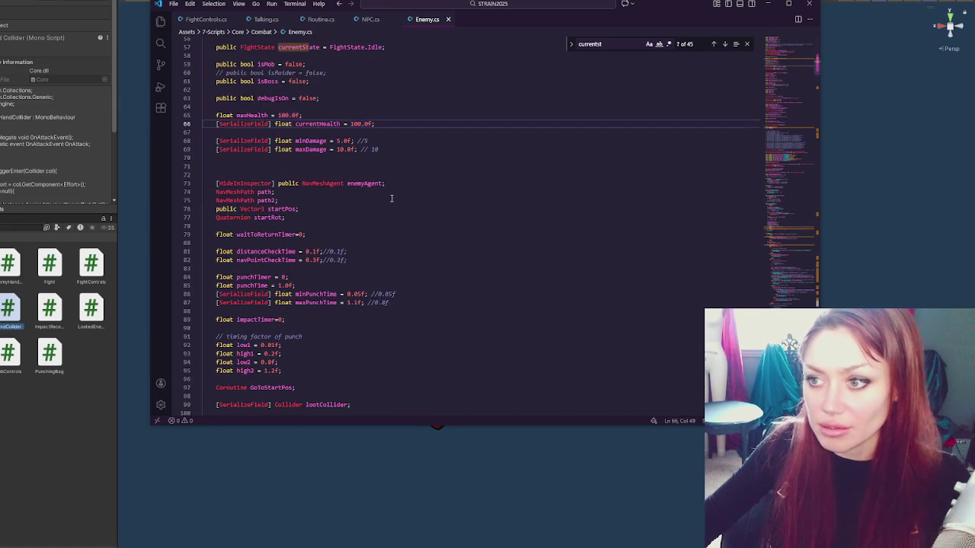
{"action": "left_click", "coordinate": [392, 198]}
{"action": "scroll", "coordinate": [391, 198], "scroll_direction": "down", "scroll_amount": 3}
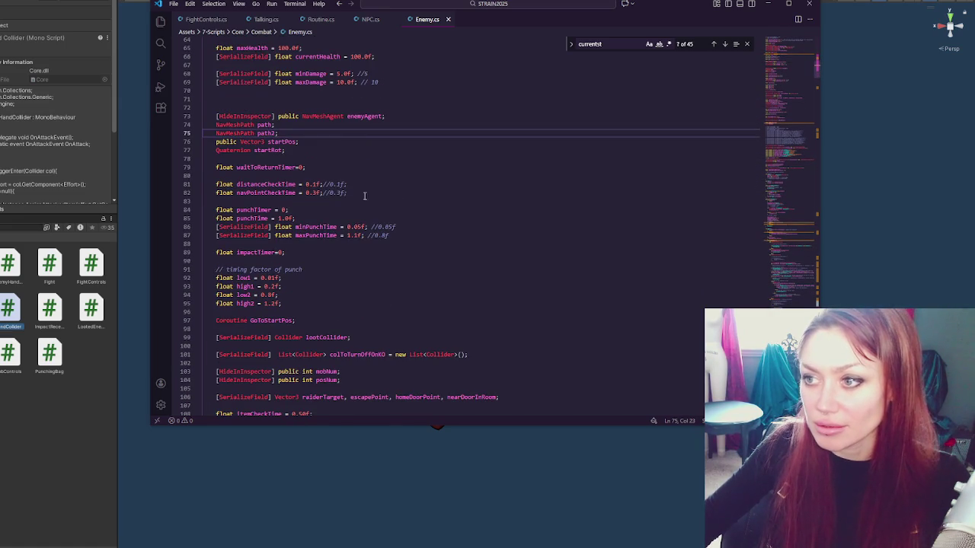
{"action": "left_click", "coordinate": [340, 192]}
{"action": "key", "text": "ctrl+f"}
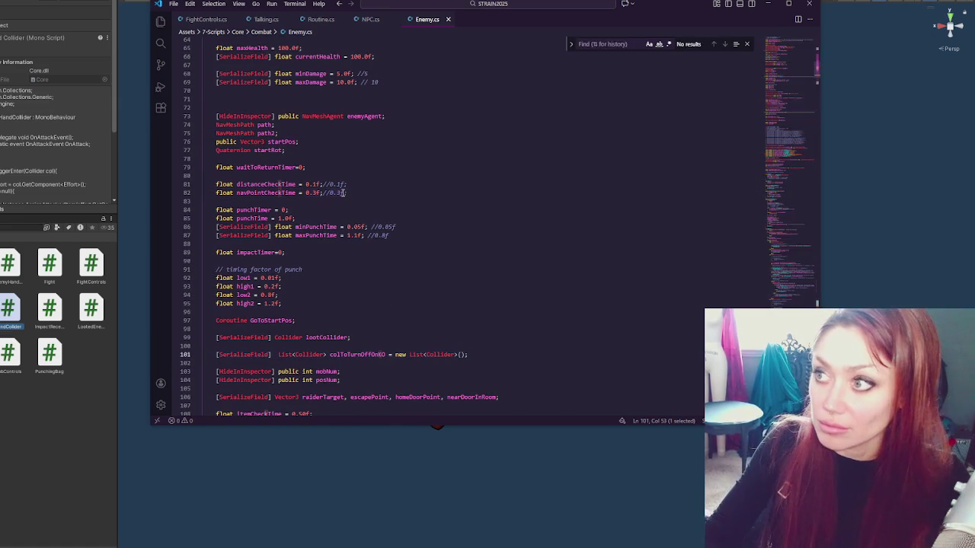
Step: Search Enemy.cs for 'loot' to reach lootCollider on line 257, then close the search
{"action": "type", "text": "f"}
{"action": "key", "text": "BackSpace"}
{"action": "type", "text": "loot"}
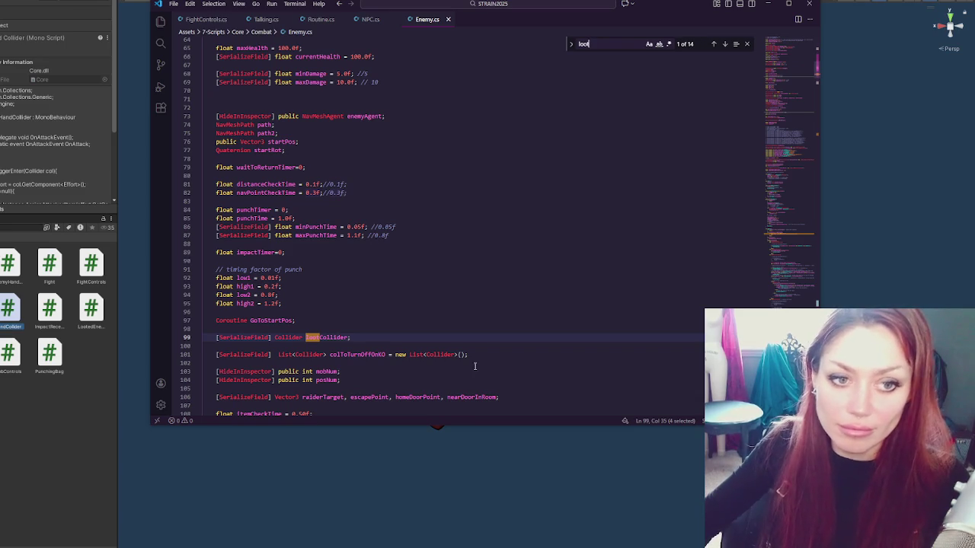
{"action": "left_click", "coordinate": [724, 44]}
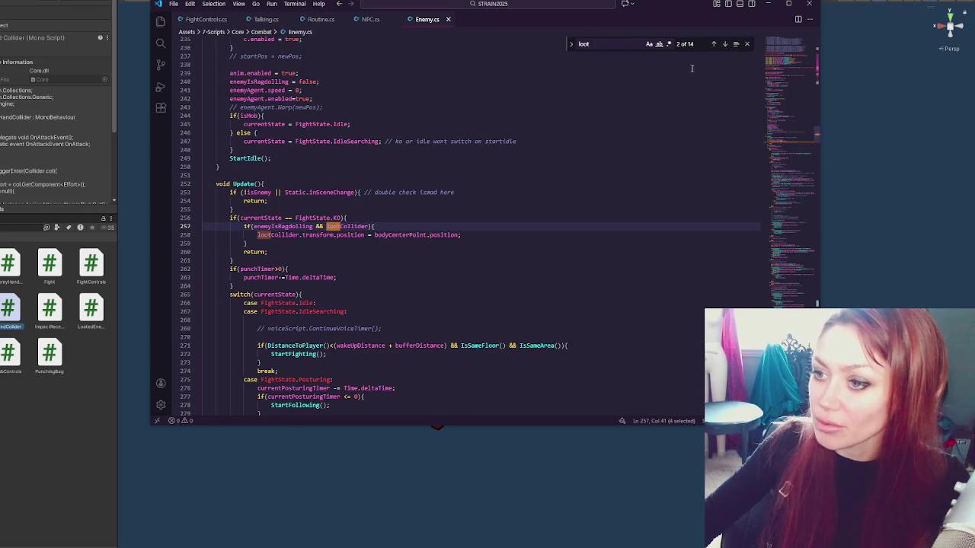
{"action": "double_click", "coordinate": [346, 226]}
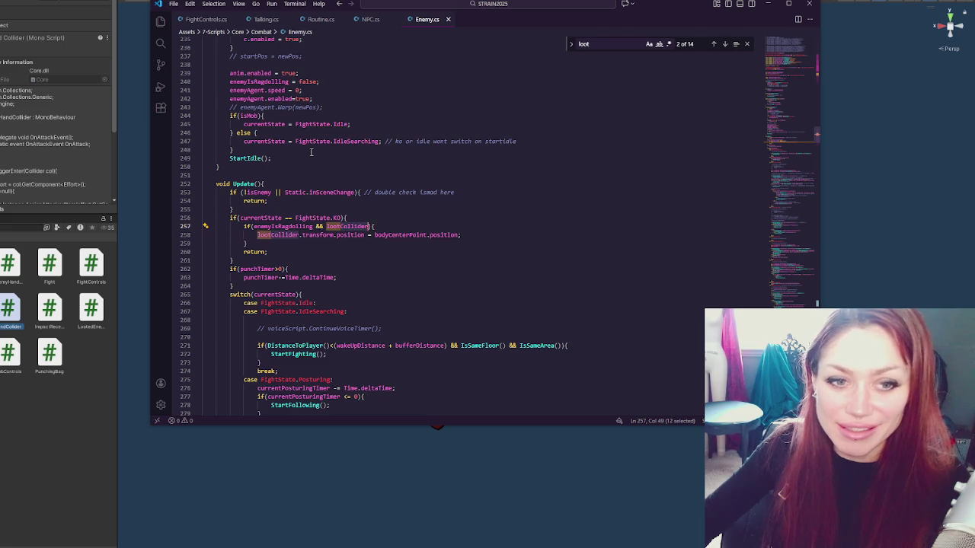
{"action": "scroll", "coordinate": [311, 151], "scroll_direction": "down", "scroll_amount": 3}
{"action": "left_click", "coordinate": [384, 159]}
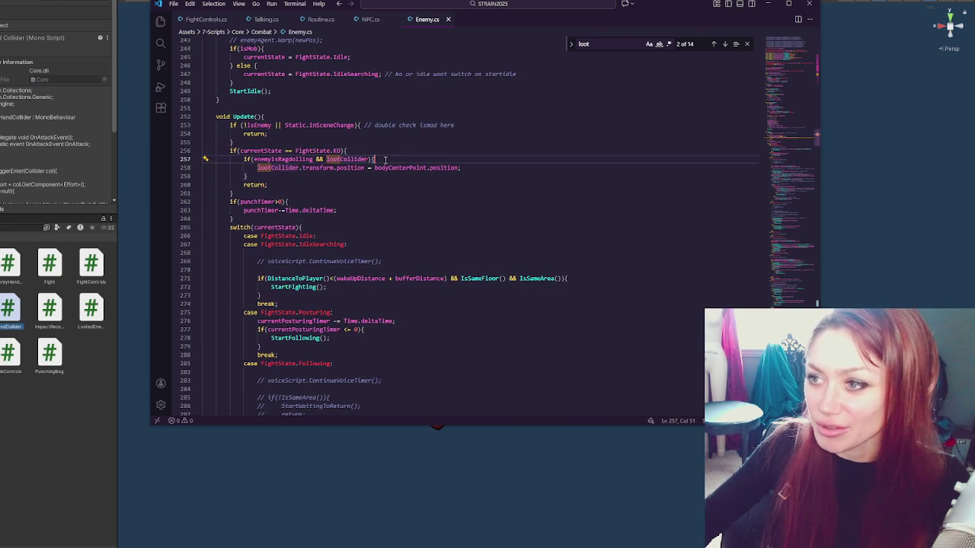
{"action": "left_click", "coordinate": [746, 43]}
{"action": "key", "text": "Up"}
{"action": "key", "text": "Up"}
{"action": "key", "text": "Up"}
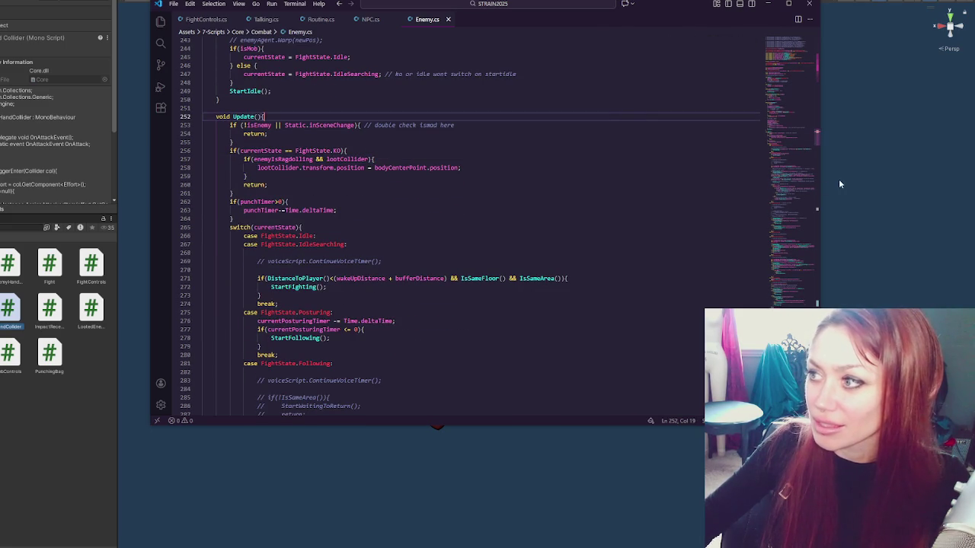
Step: Narrow the editor window and study the KO branch moving lootCollider to bodyCenterPoint on lines 258–259
{"action": "mouse_move", "coordinate": [818, 179]}
{"action": "left_mouse_down"}
{"action": "mouse_move", "coordinate": [591, 157]}
{"action": "mouse_move", "coordinate": [674, 167]}
{"action": "mouse_move", "coordinate": [729, 144]}
{"action": "left_mouse_up"}
{"action": "left_click", "coordinate": [532, 145]}
{"action": "left_click", "coordinate": [532, 167]}
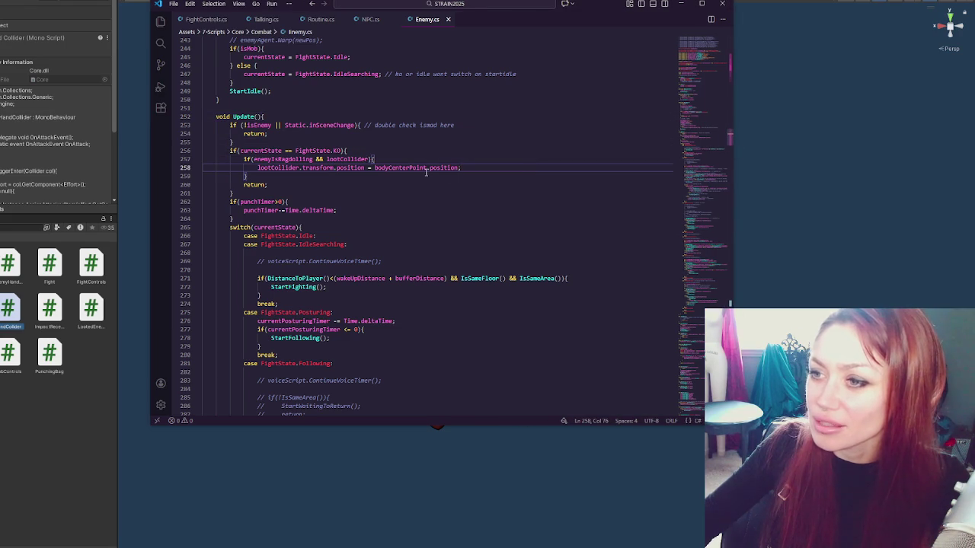
{"action": "left_click", "coordinate": [256, 176]}
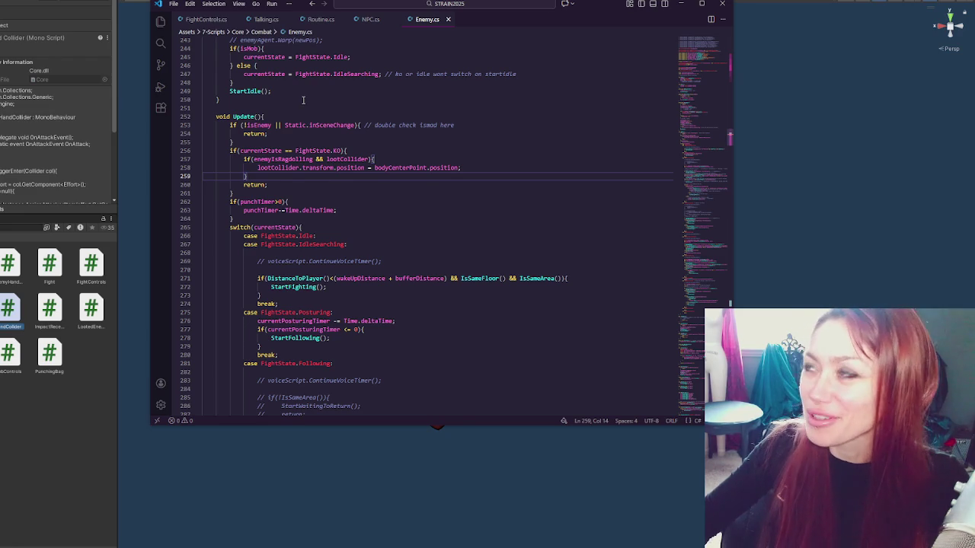
{"action": "left_click", "coordinate": [472, 167]}
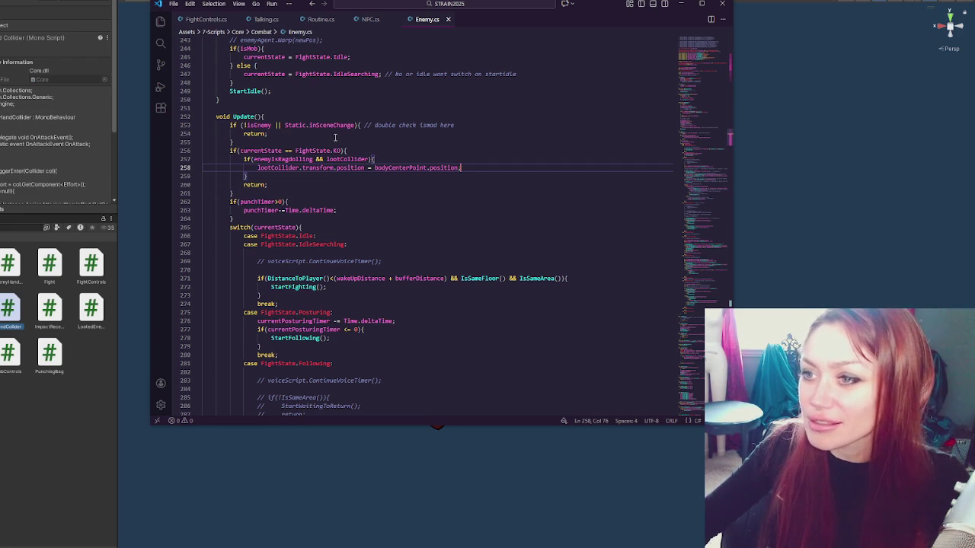
{"action": "scroll", "coordinate": [321, 160], "scroll_direction": "down", "scroll_amount": 1}
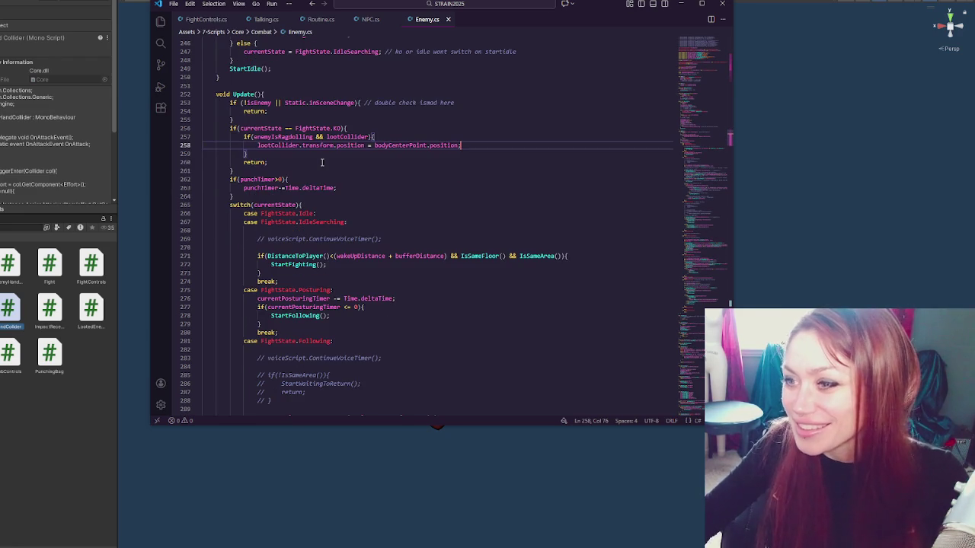
{"action": "scroll", "coordinate": [313, 167], "scroll_direction": "up", "scroll_amount": 1}
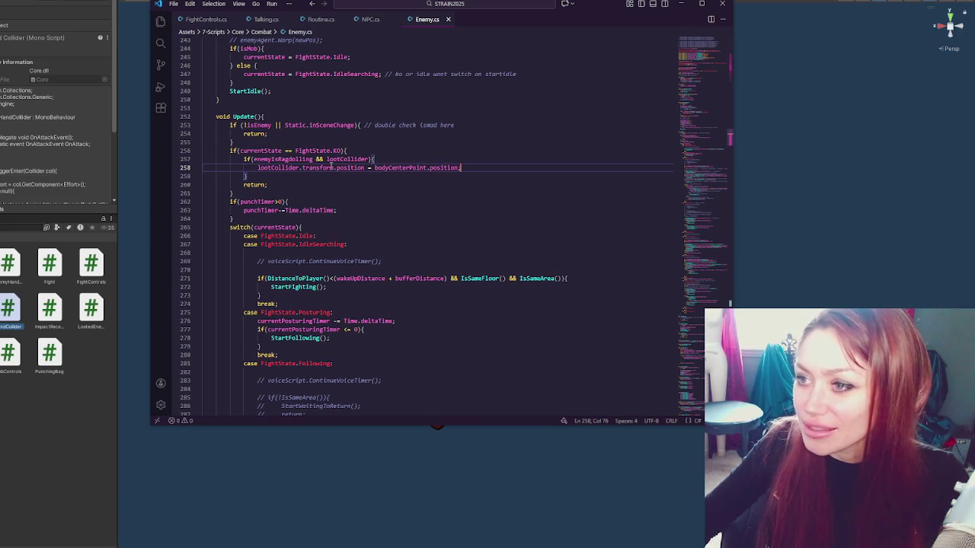
{"action": "left_click", "coordinate": [417, 168]}
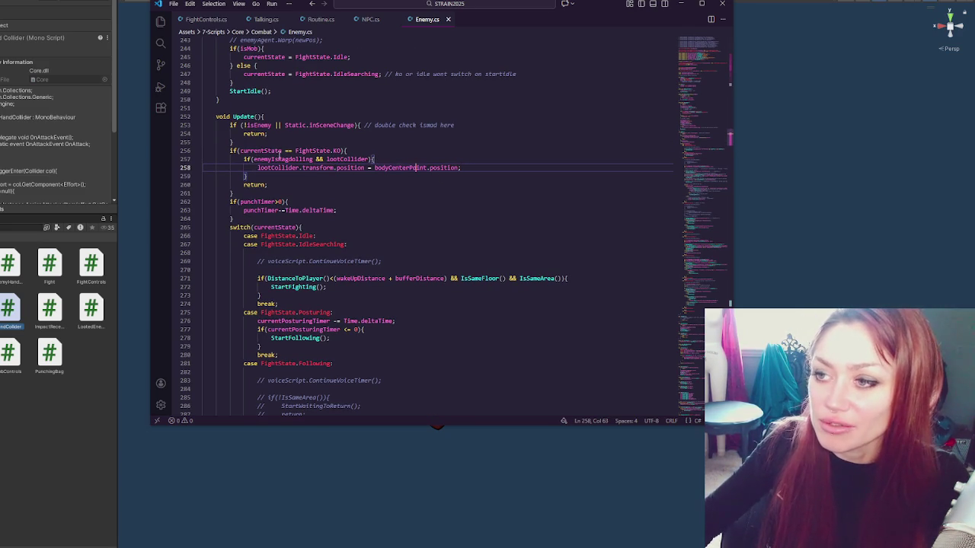
{"action": "left_click", "coordinate": [471, 168]}
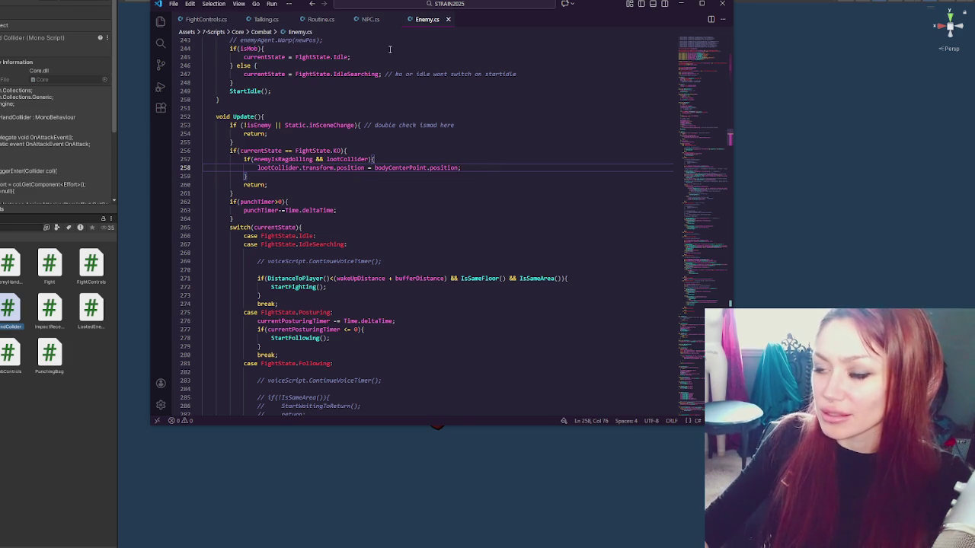
{"action": "left_click", "coordinate": [371, 177]}
Step: Highlight enemyIsRagdolling and lootCollider, then jump to the enemySpeed field near the top
{"action": "double_click", "coordinate": [282, 159]}
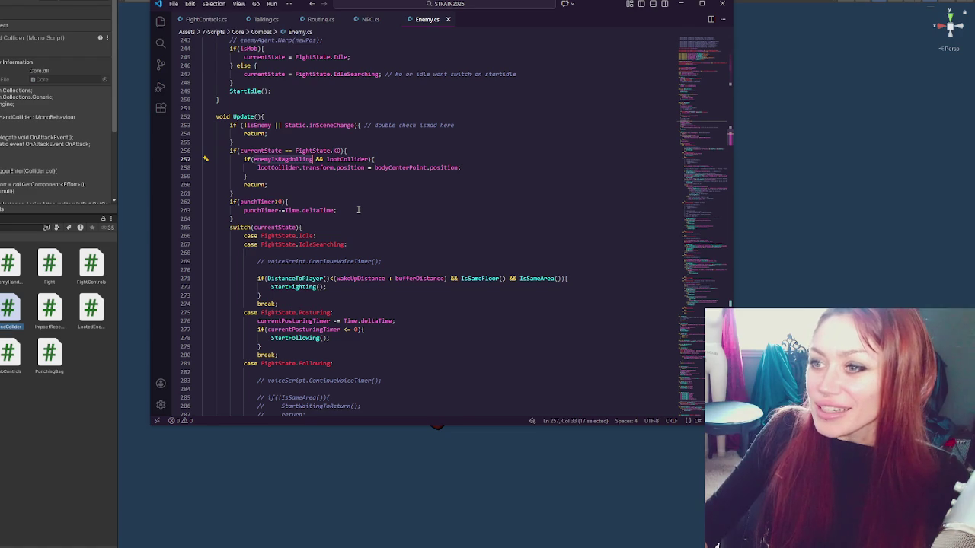
{"action": "double_click", "coordinate": [347, 160]}
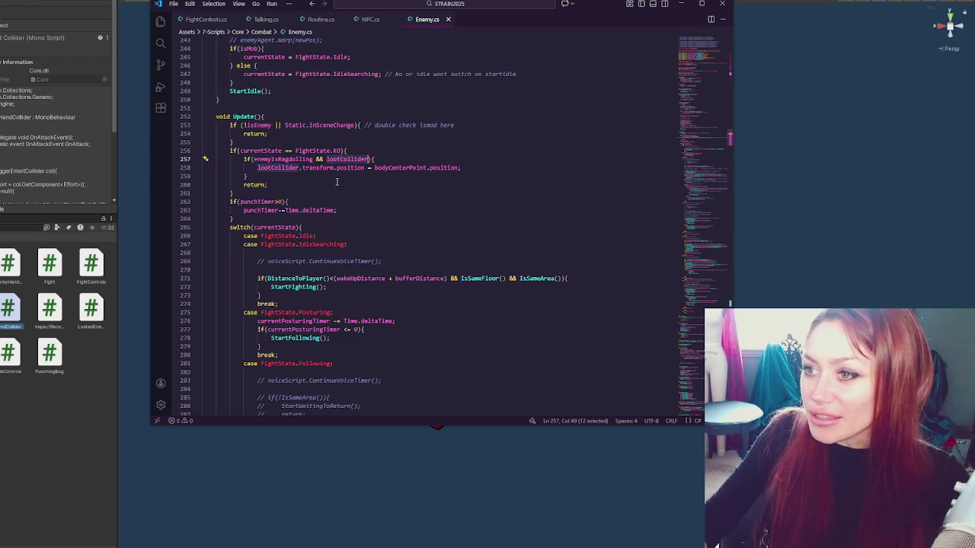
{"action": "left_click", "coordinate": [706, 66]}
{"action": "left_click", "coordinate": [527, 67]}
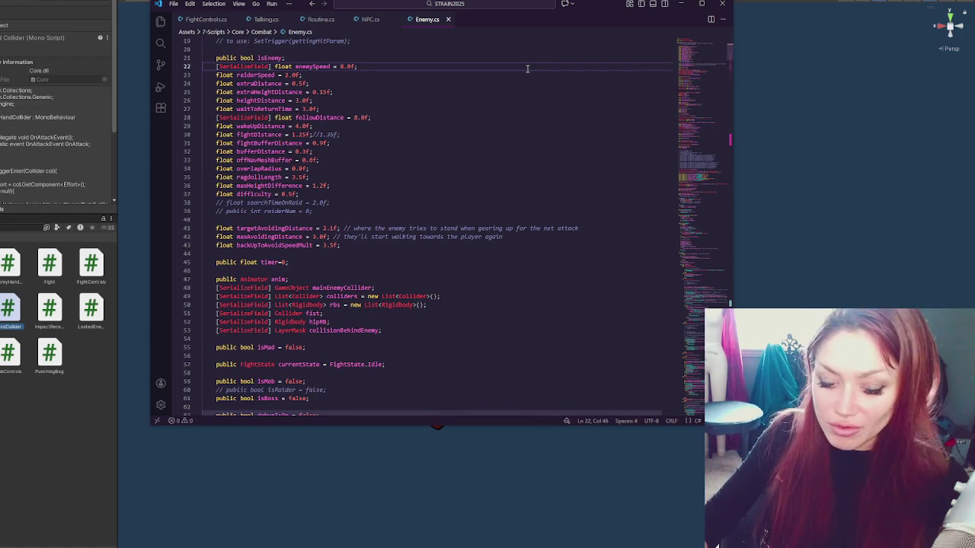
Step: Step through the 'loot' matches at lines 99 and 257 until reaching EnableLoot at line 840
{"action": "key", "text": "ctrl+f"}
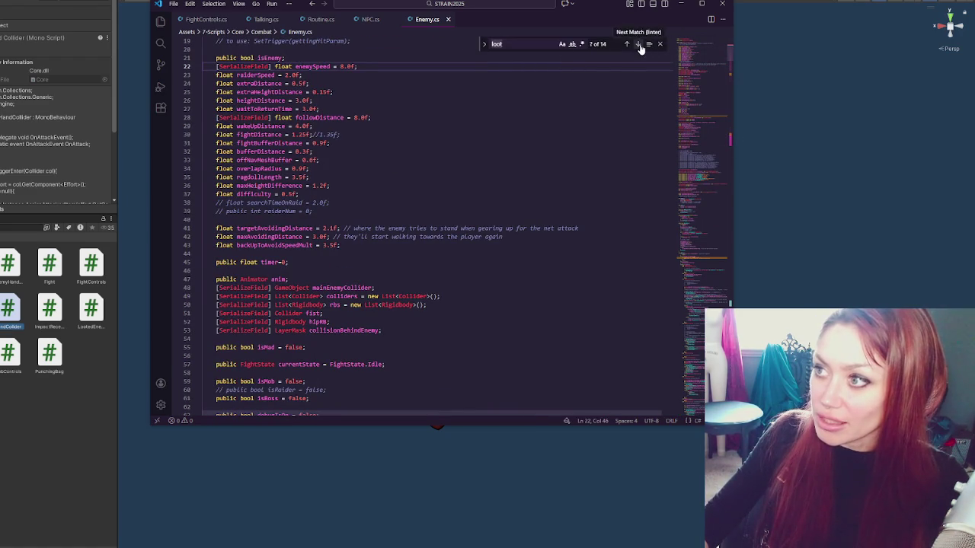
{"action": "left_click", "coordinate": [638, 45]}
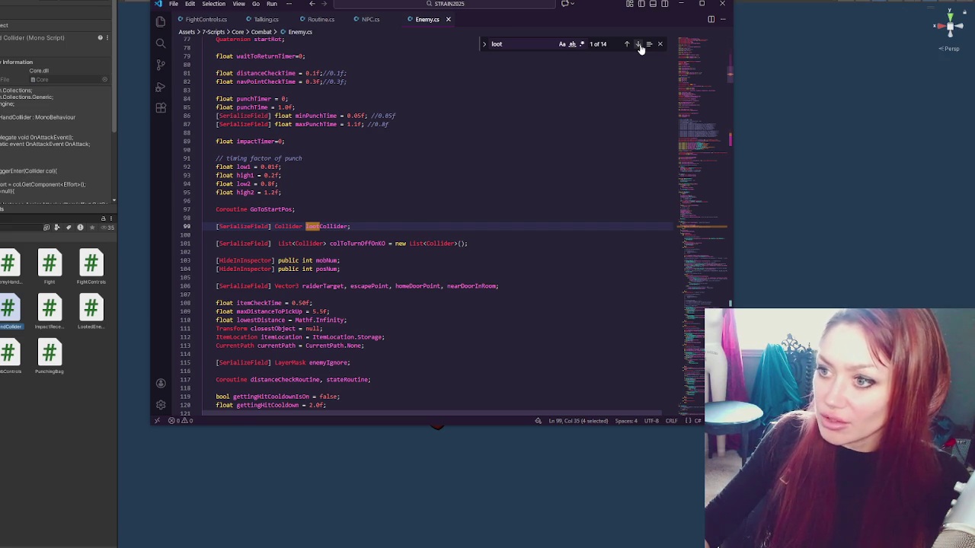
{"action": "left_click", "coordinate": [639, 46]}
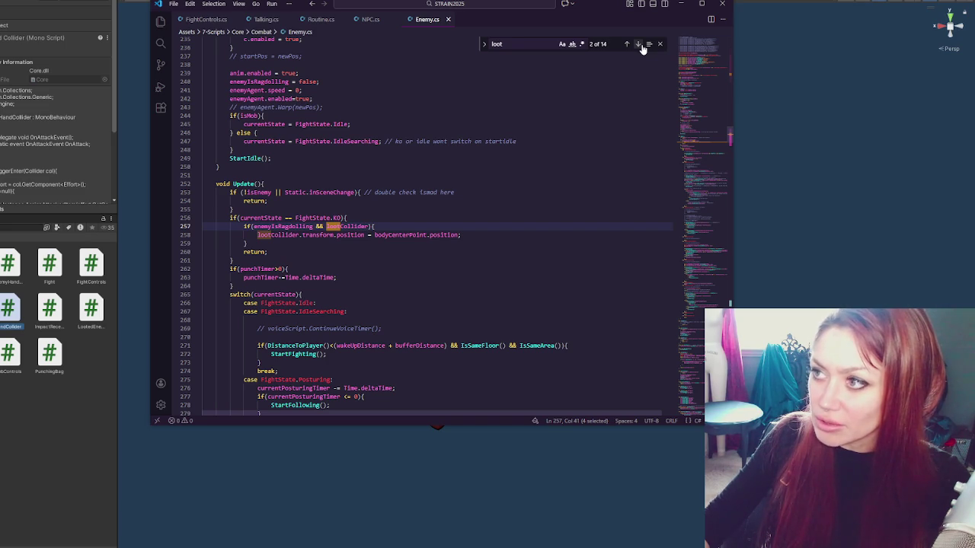
{"action": "left_click", "coordinate": [639, 44]}
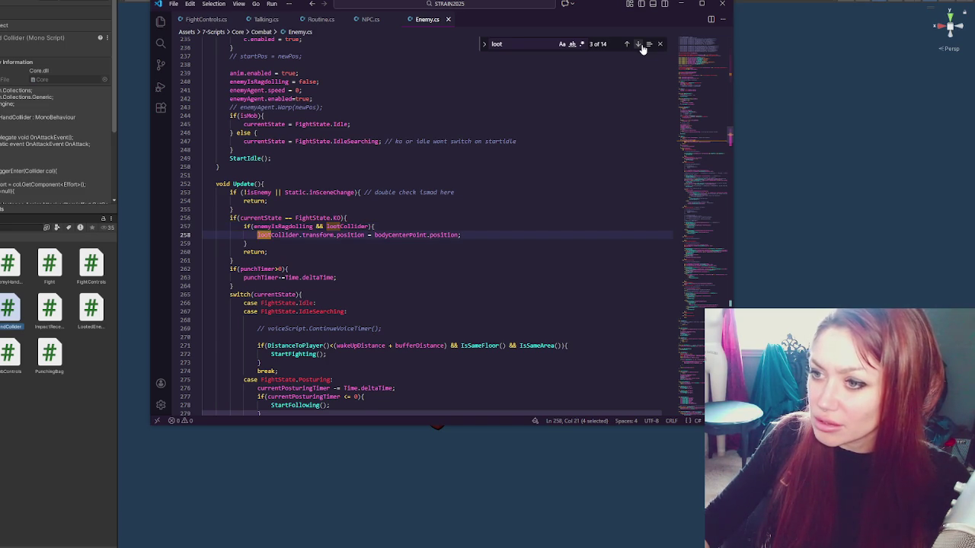
{"action": "left_click", "coordinate": [640, 44]}
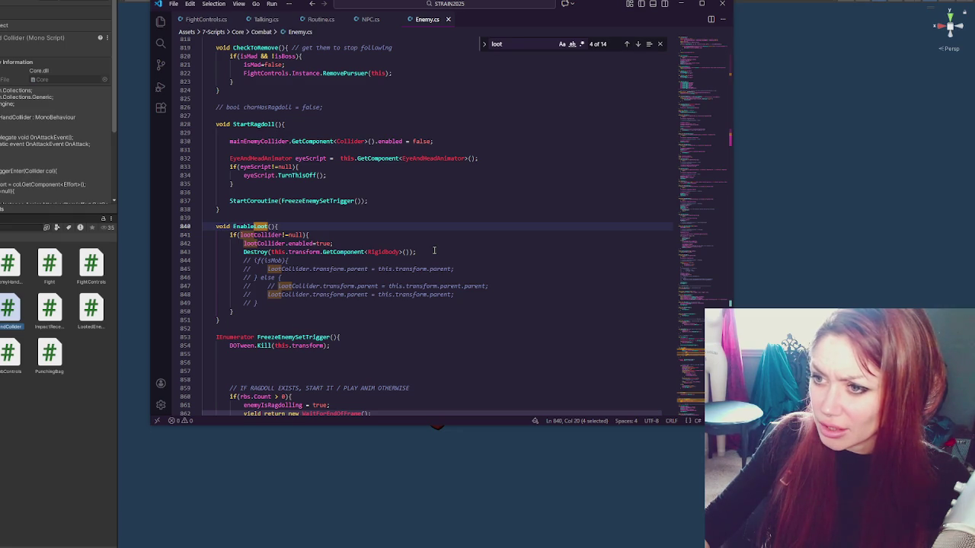
Step: Inspect the Destroy call on line 843 of EnableLoot, commenting it out and then restoring it
{"action": "left_click", "coordinate": [434, 251]}
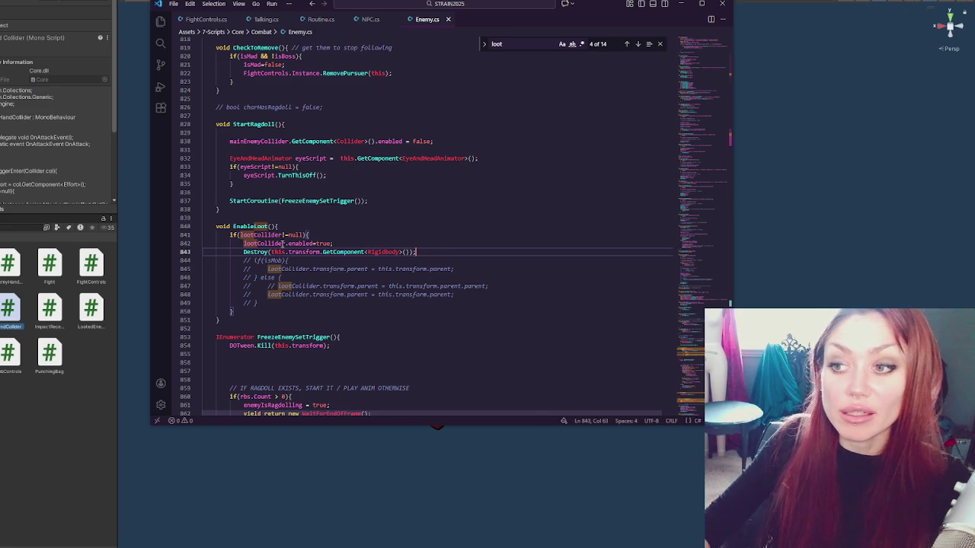
{"action": "double_click", "coordinate": [342, 252]}
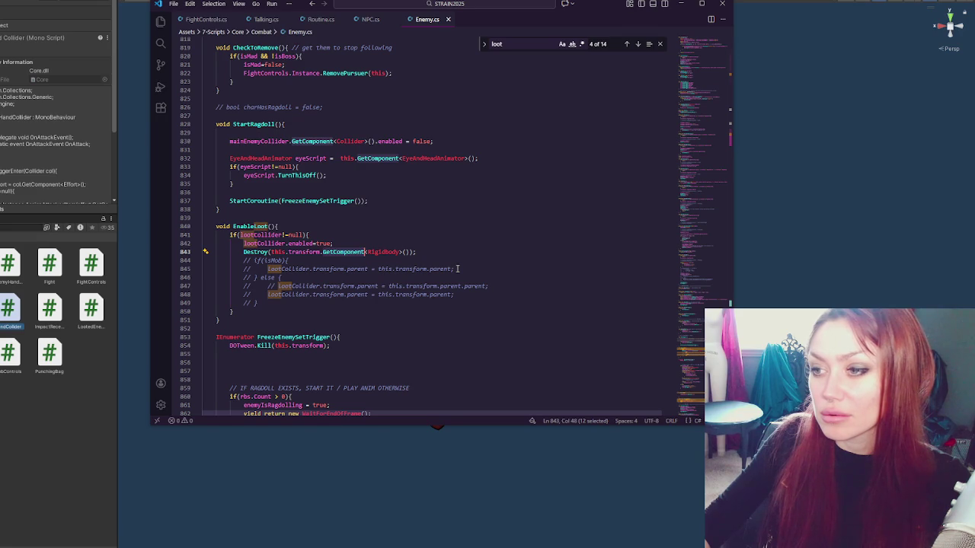
{"action": "left_click", "coordinate": [284, 269]}
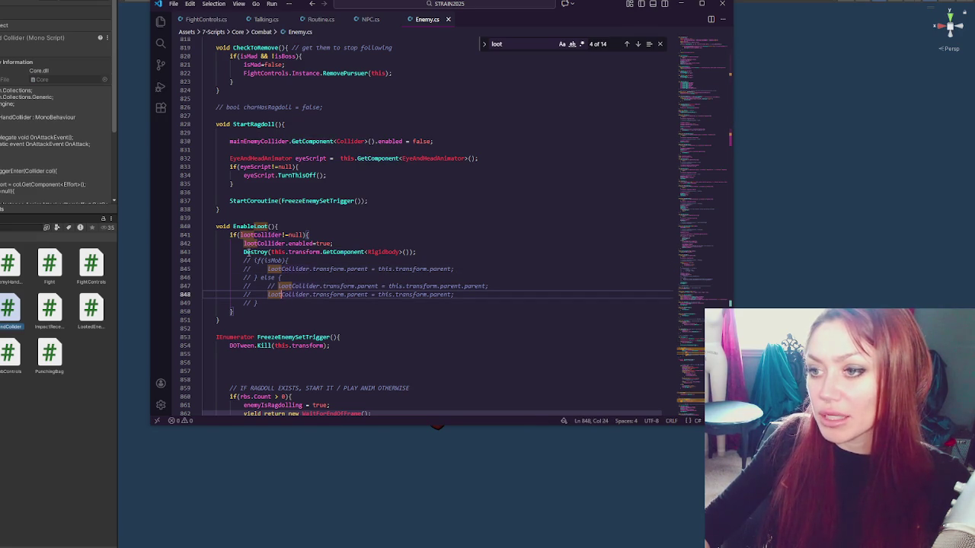
{"action": "left_click_drag", "start_coordinate": [243, 252], "coordinate": [417, 251]}
{"action": "left_click", "coordinate": [334, 251]}
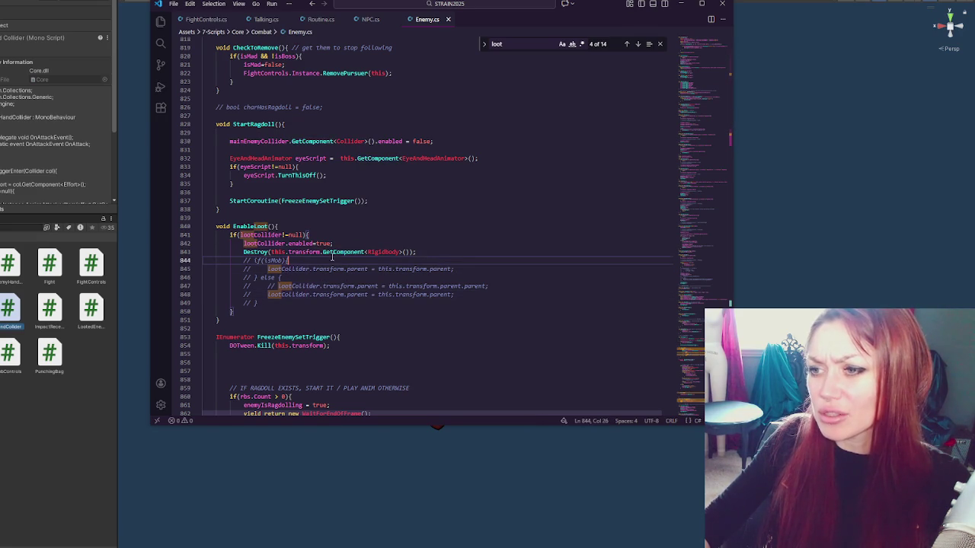
{"action": "triple_click", "coordinate": [333, 251]}
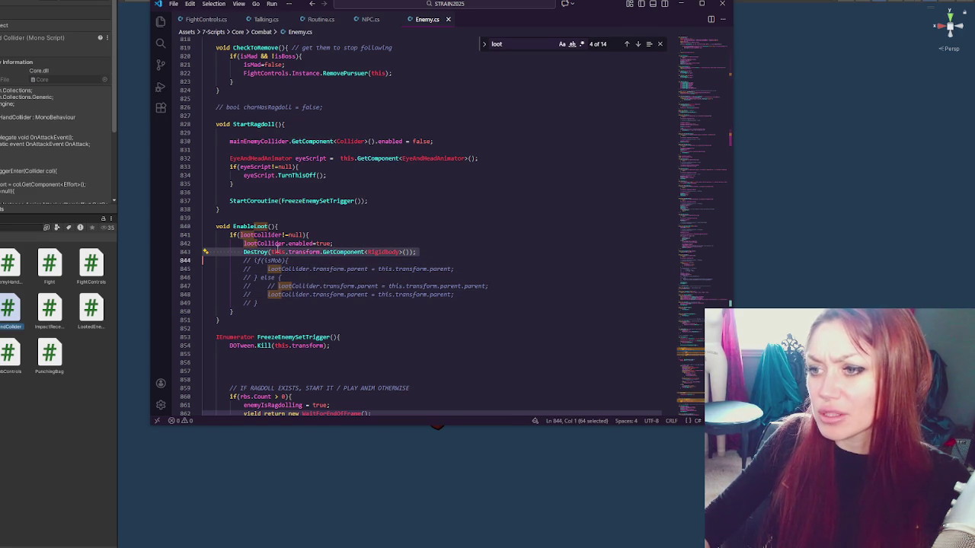
{"action": "left_click", "coordinate": [294, 294]}
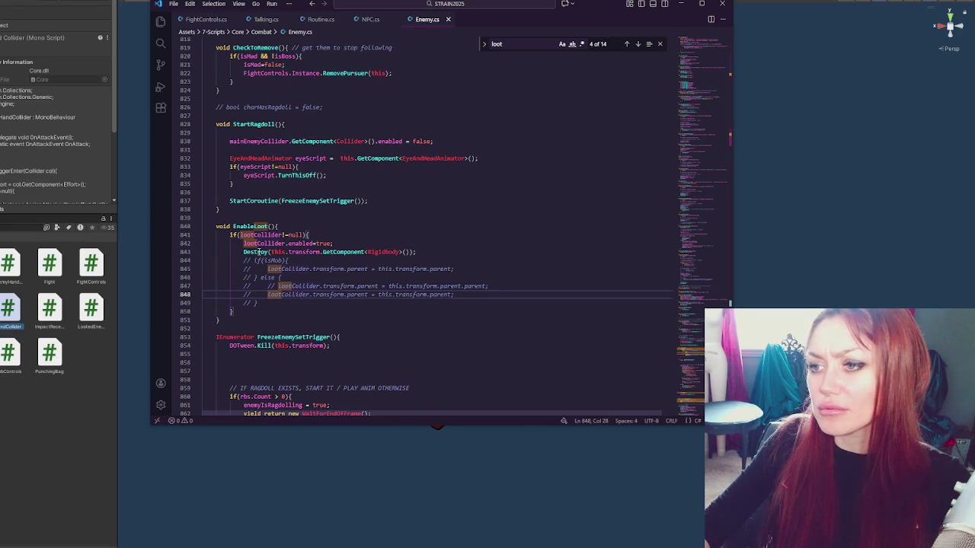
{"action": "left_click", "coordinate": [258, 251]}
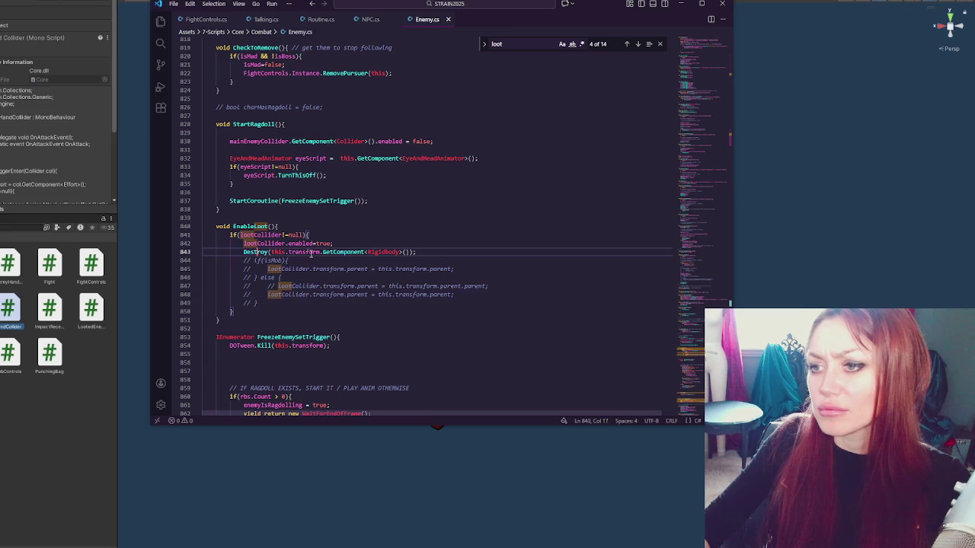
{"action": "key", "text": "ctrl+slash"}
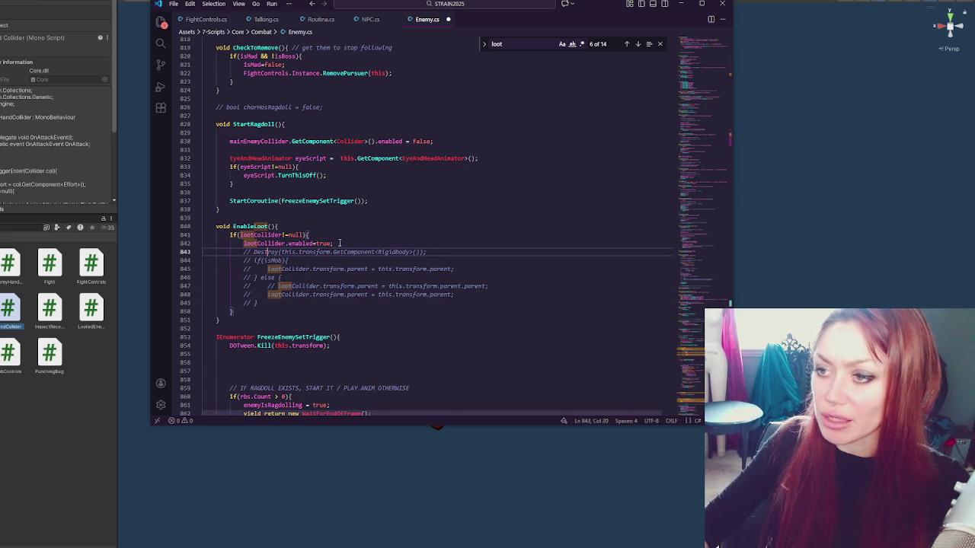
{"action": "left_click", "coordinate": [393, 280]}
{"action": "left_click", "coordinate": [394, 251]}
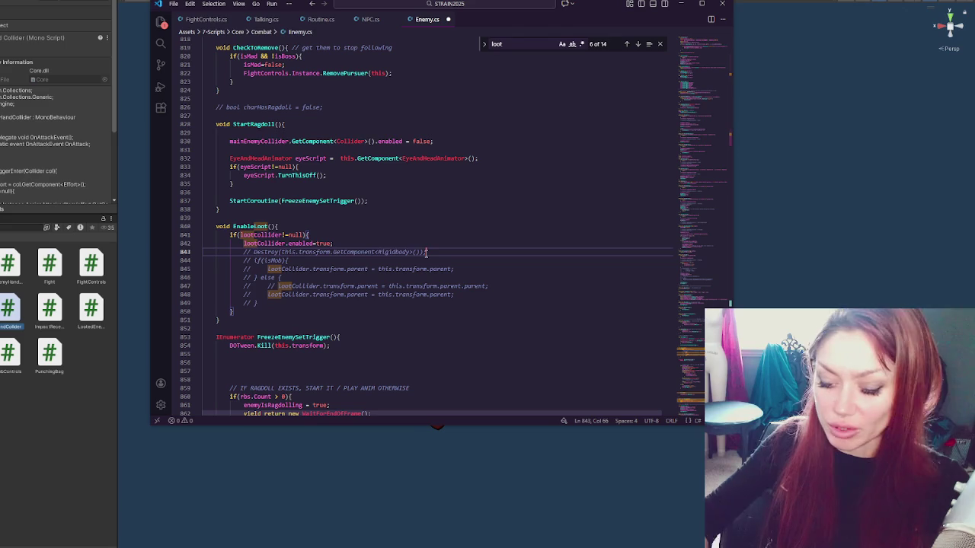
{"action": "key", "text": "ctrl+slash"}
Step: Copy the commented lootCollider.transform.parent assignment and paste it active on a new line after Destroy
{"action": "left_click", "coordinate": [427, 269]}
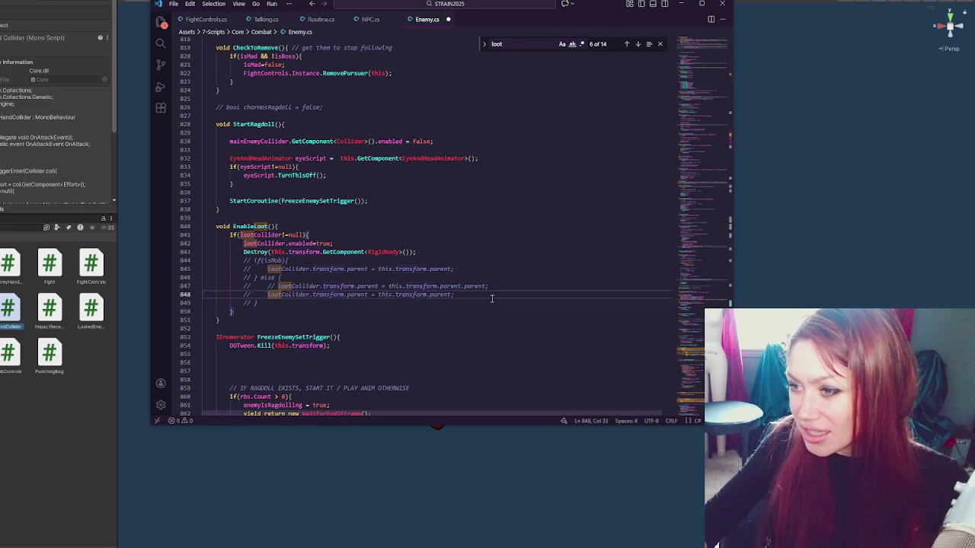
{"action": "left_click", "coordinate": [284, 286]}
{"action": "left_click", "coordinate": [280, 294]}
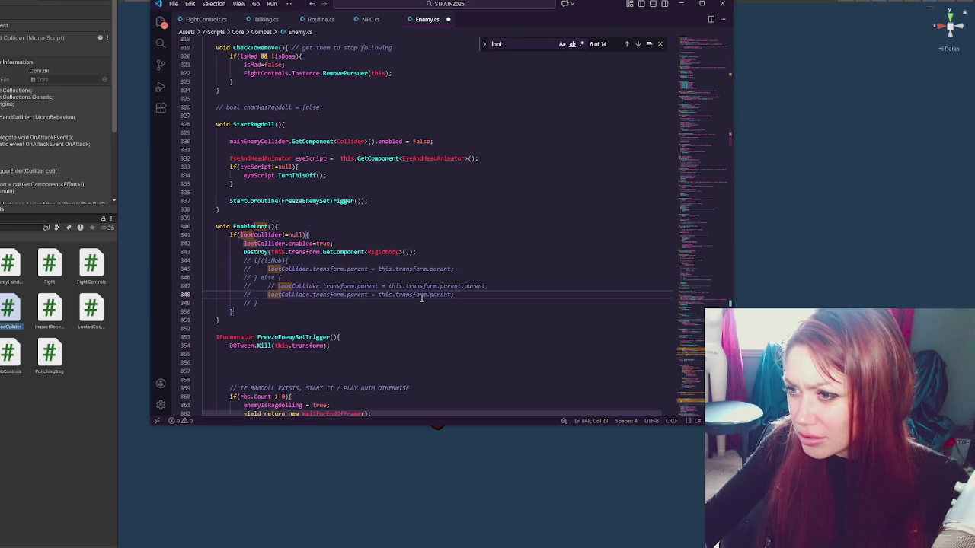
{"action": "left_click_drag", "start_coordinate": [467, 295], "coordinate": [268, 294]}
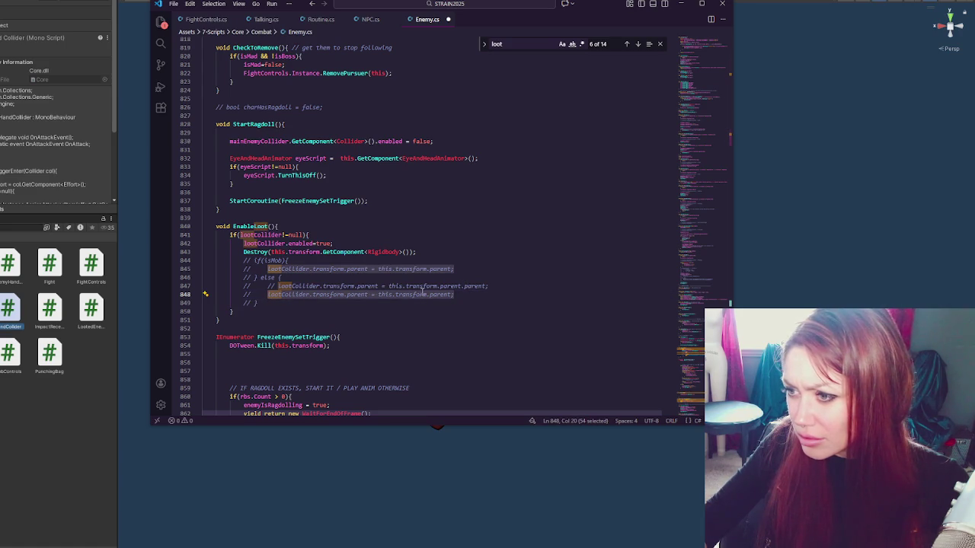
{"action": "key", "text": "ctrl+c"}
{"action": "left_click", "coordinate": [426, 253]}
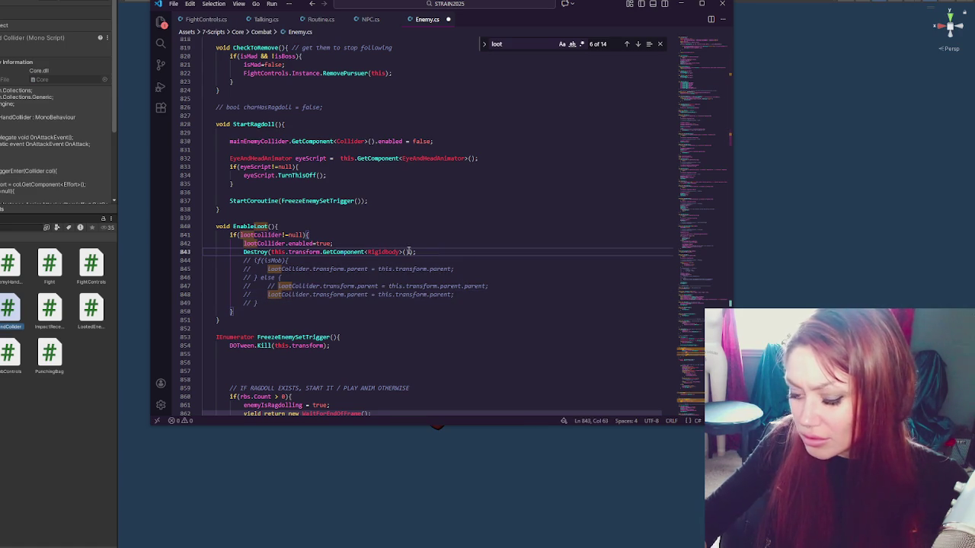
{"action": "key", "text": "Return"}
{"action": "key", "text": "ctrl+v"}
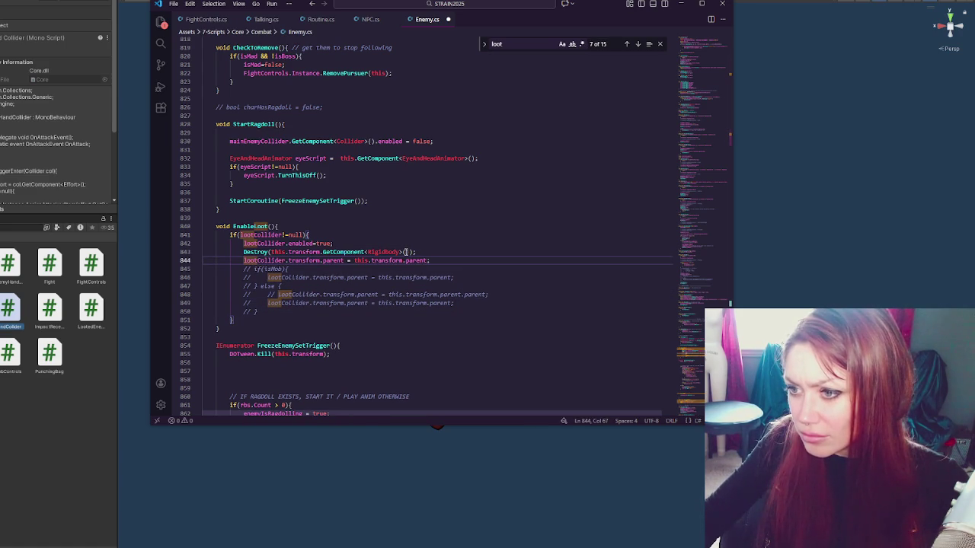
Step: Step through the remaining 'loot' matches (lines 891, 898, 901, 99), then return to Unity to recompile
{"action": "left_click", "coordinate": [637, 45]}
{"action": "double_click", "coordinate": [638, 44]}
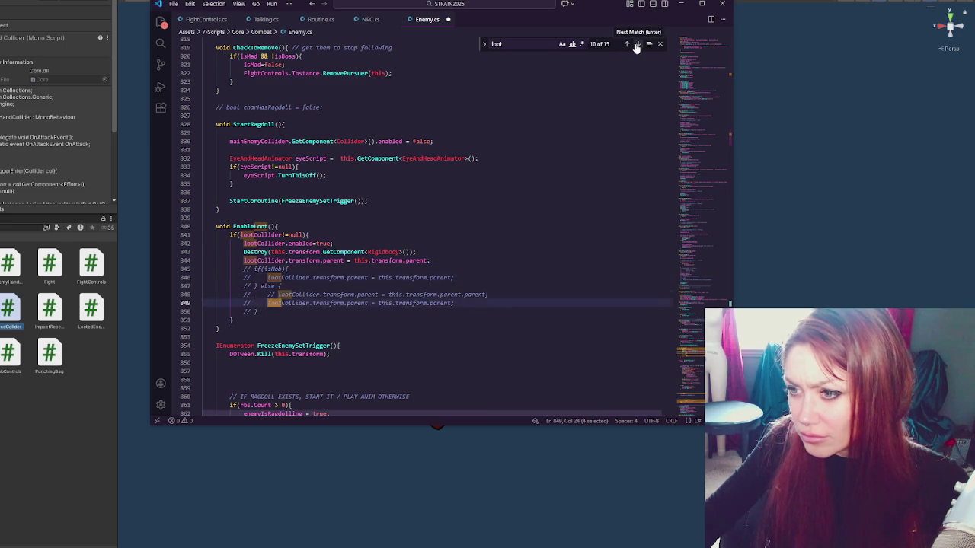
{"action": "left_click", "coordinate": [637, 44]}
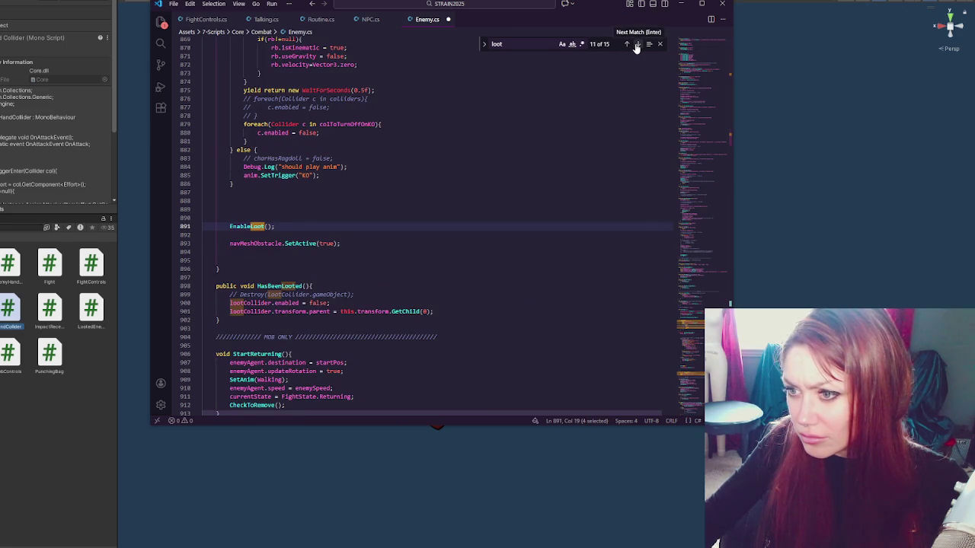
{"action": "left_click", "coordinate": [638, 44]}
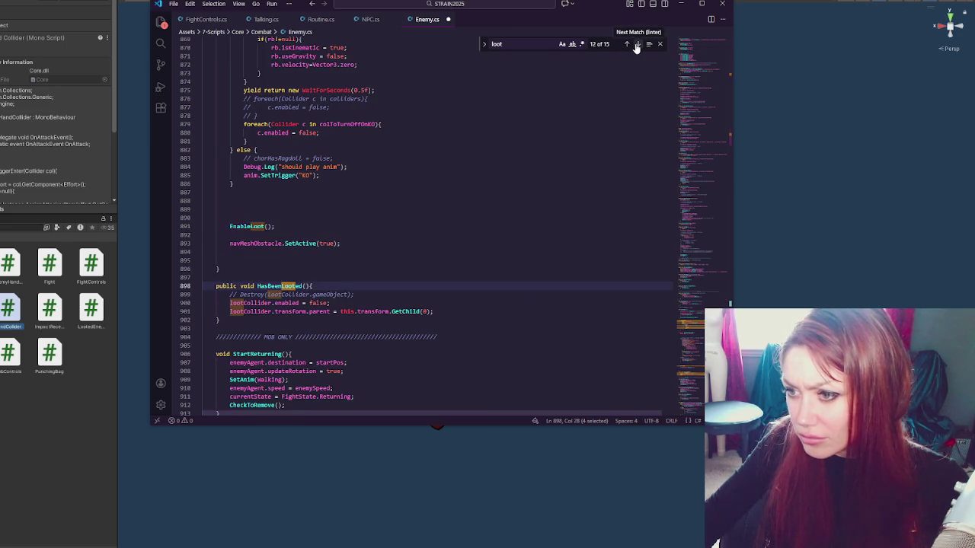
{"action": "double_click", "coordinate": [637, 44]}
{"action": "left_click", "coordinate": [638, 44]}
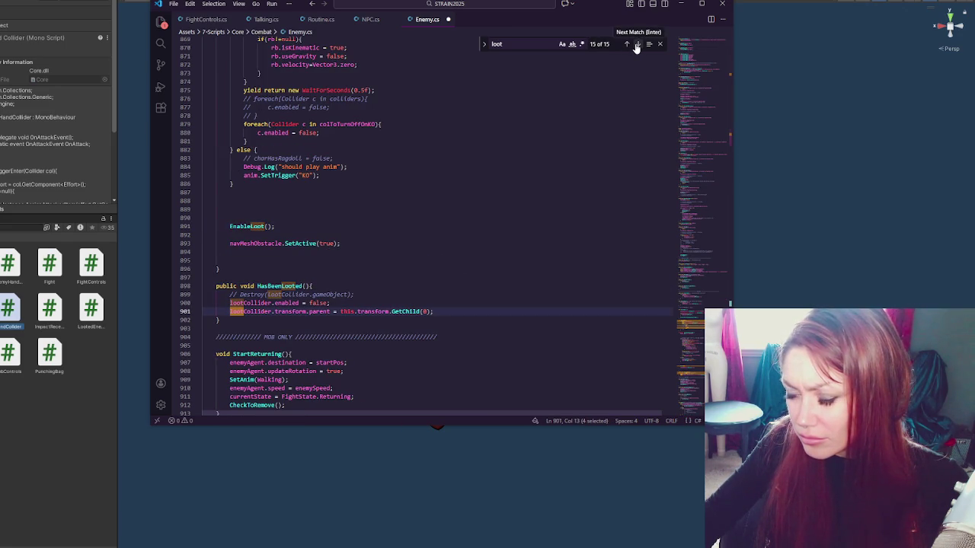
{"action": "left_click", "coordinate": [637, 44]}
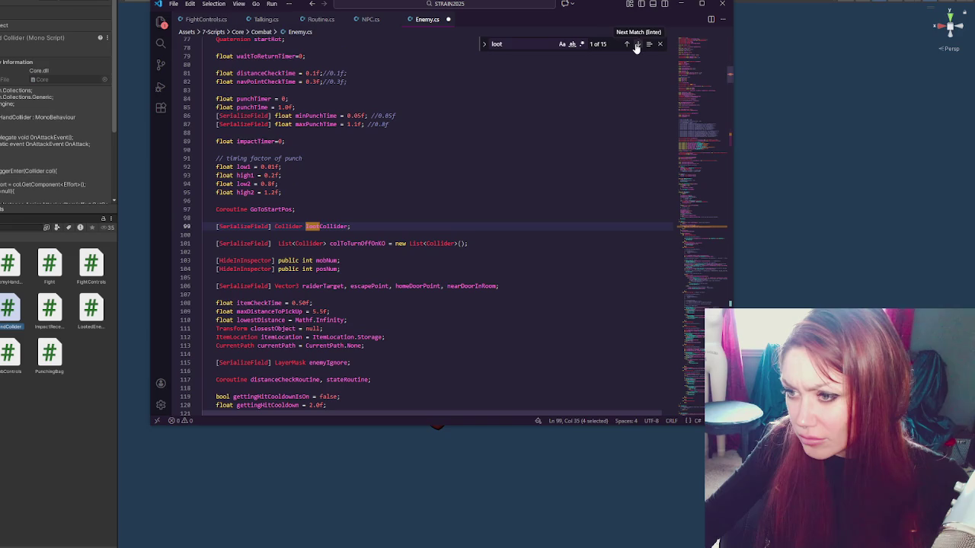
{"action": "left_click", "coordinate": [559, 115]}
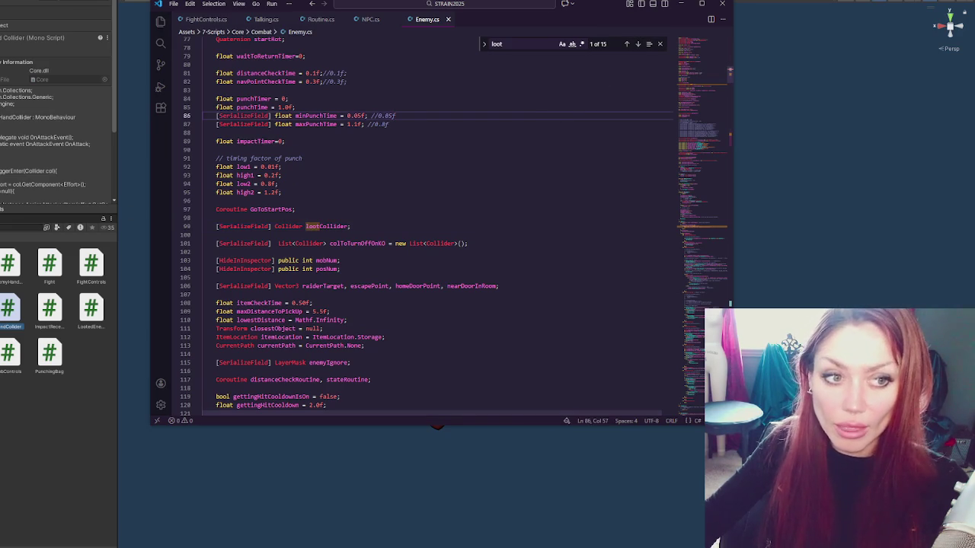
{"action": "key", "text": "alt+Tab"}
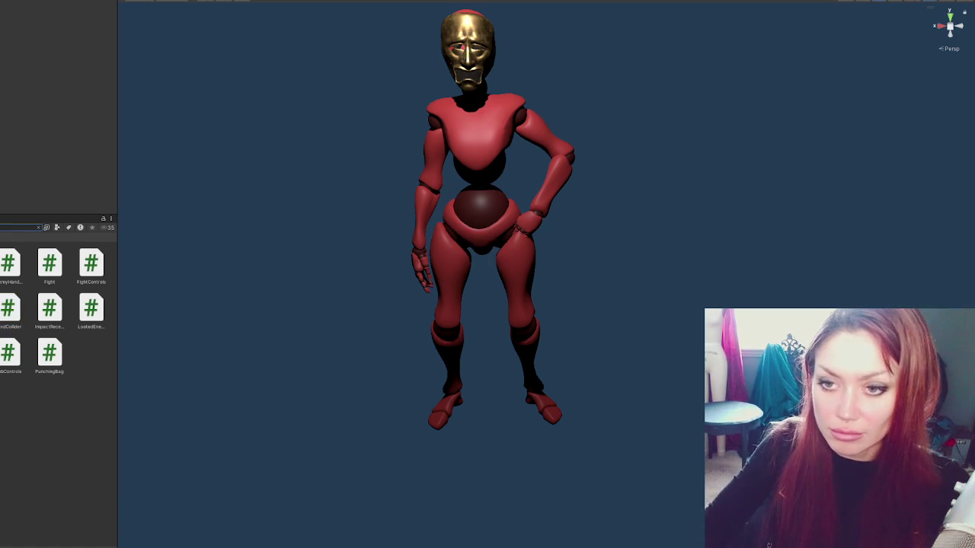
Step: Filter the Project window by asset type and open the Harold prefab in Prefab Mode
{"action": "left_click", "coordinate": [56, 227]}
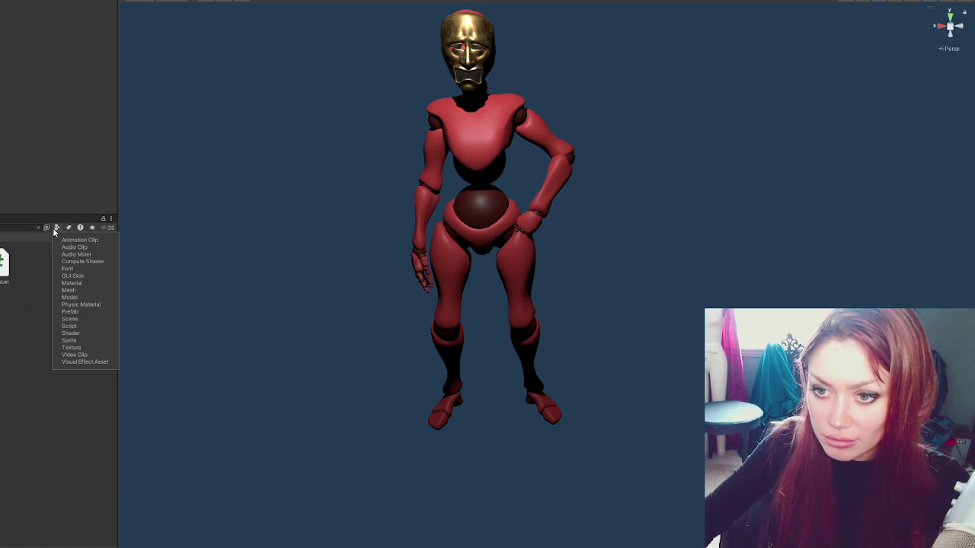
{"action": "left_click", "coordinate": [78, 314]}
{"action": "left_click", "coordinate": [7, 287]}
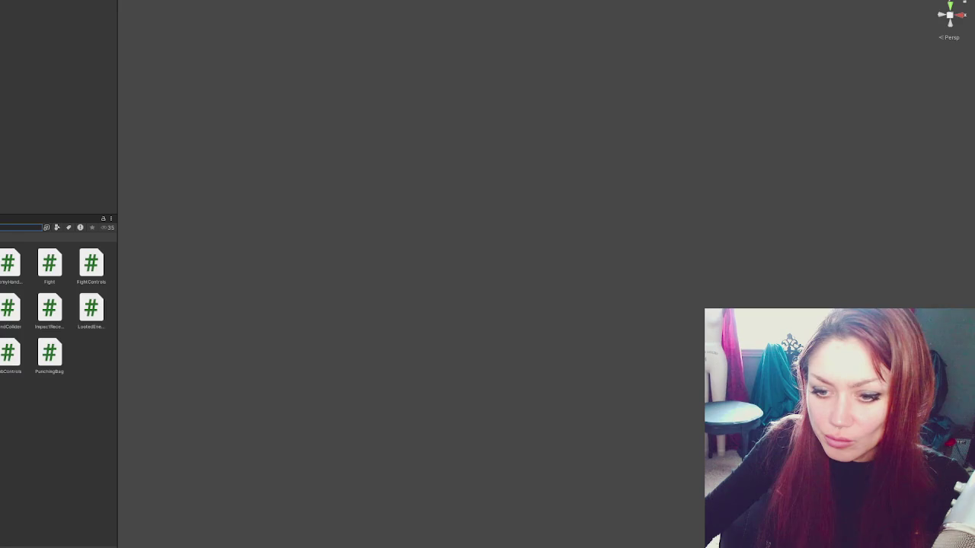
{"action": "double_click", "coordinate": [91, 262]}
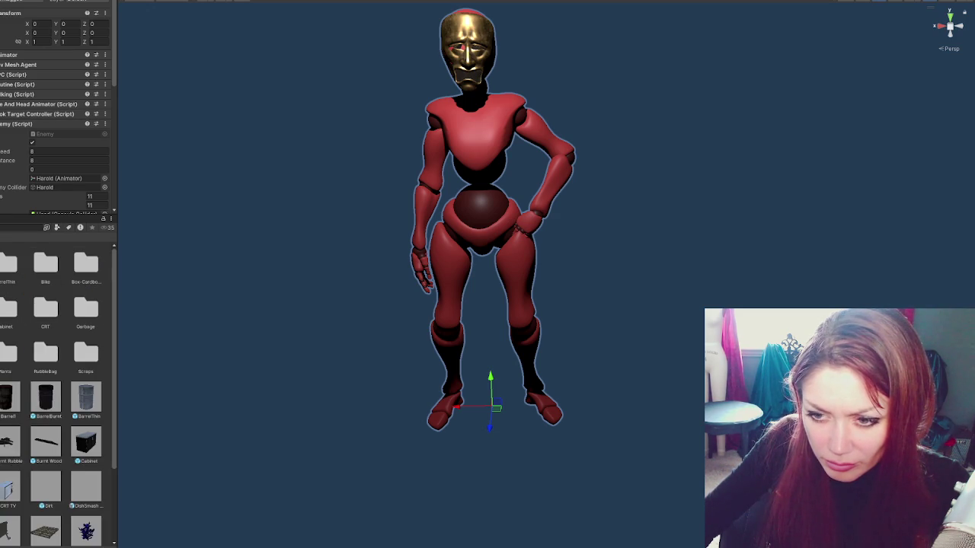
Step: Select the Rock prefab and review its Effort component: Rubble type, 'Loosen rock' description
{"action": "scroll", "coordinate": [21, 389], "scroll_direction": "down", "scroll_amount": 3}
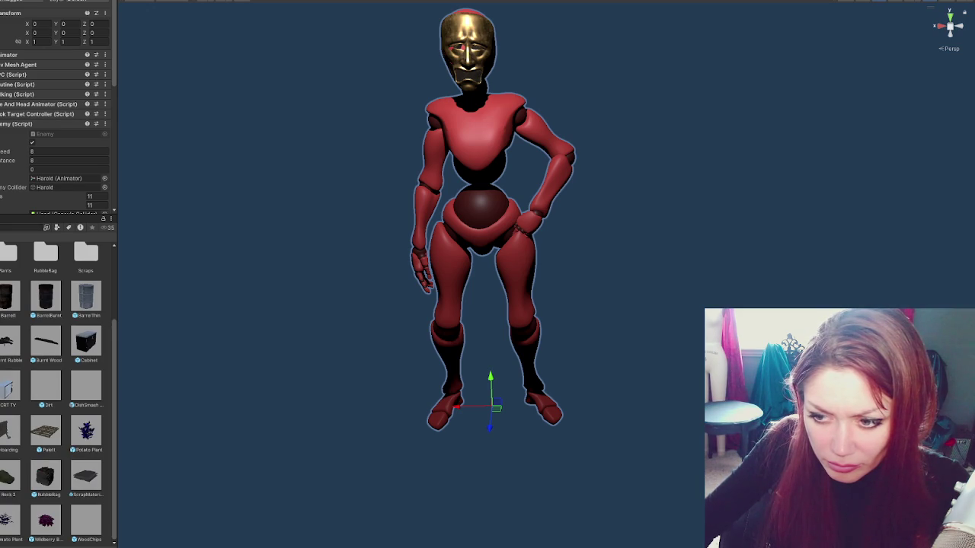
{"action": "left_click", "coordinate": [8, 476]}
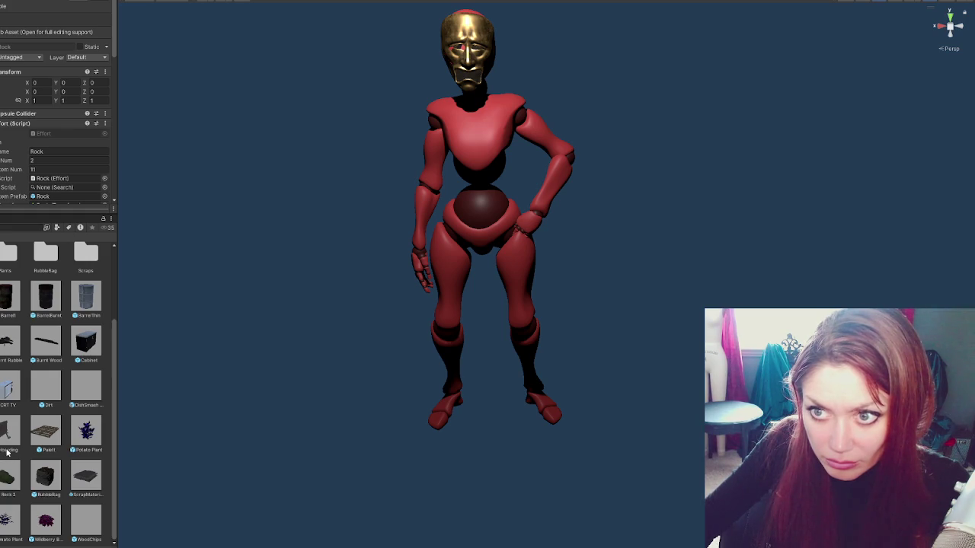
{"action": "scroll", "coordinate": [37, 106], "scroll_direction": "down", "scroll_amount": 3}
{"action": "scroll", "coordinate": [37, 114], "scroll_direction": "down", "scroll_amount": 10}
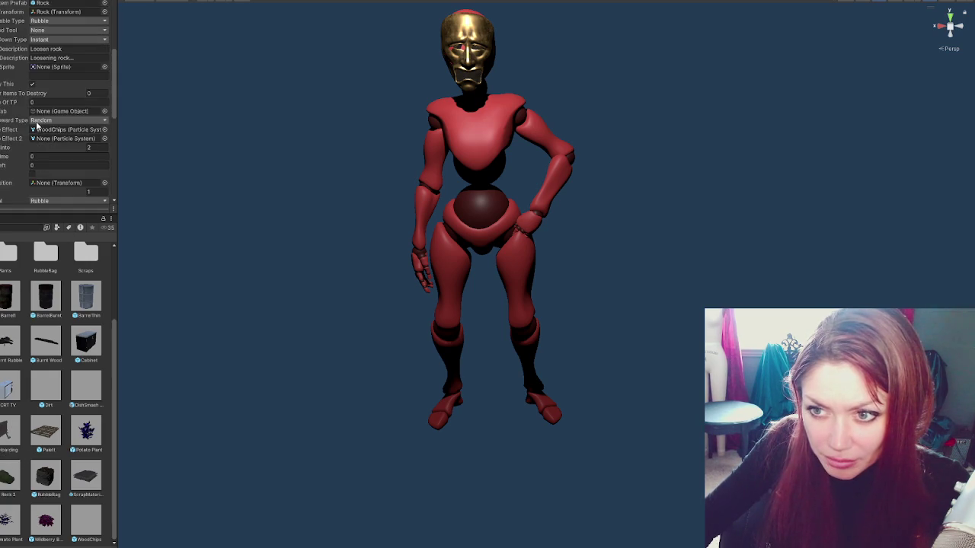
{"action": "scroll", "coordinate": [39, 129], "scroll_direction": "up", "scroll_amount": 6}
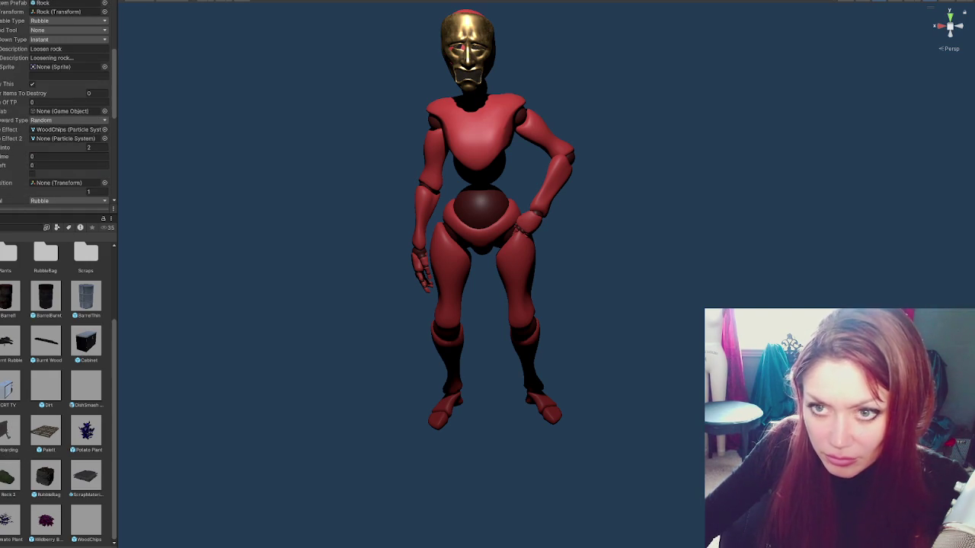
{"action": "scroll", "coordinate": [58, 388], "scroll_direction": "up", "scroll_amount": 1}
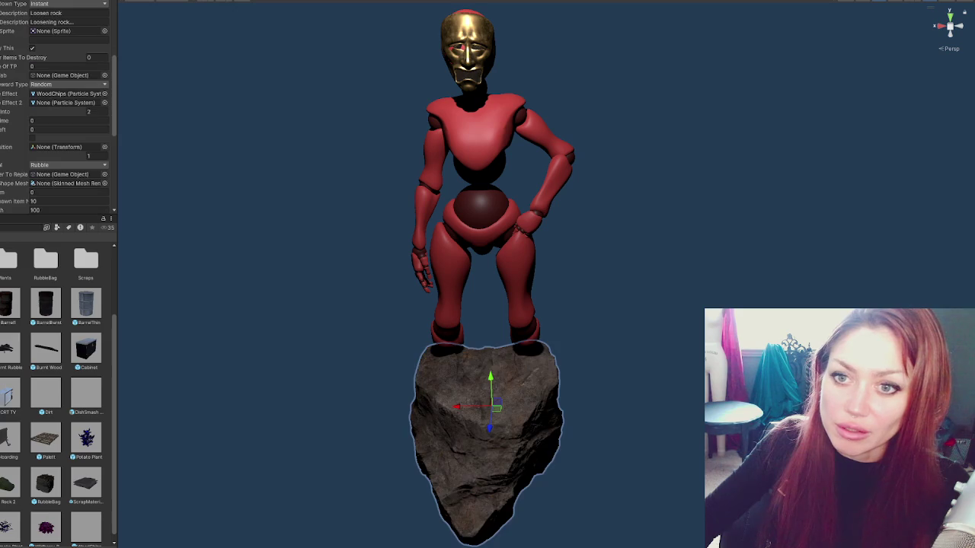
Step: Switch the handle to Center and undo the original rock's move and placement under the enemy
{"action": "mouse_move", "coordinate": [365, 342]}
{"action": "left_mouse_down"}
{"action": "mouse_move", "coordinate": [435, 369]}
{"action": "mouse_move", "coordinate": [663, 304]}
{"action": "mouse_move", "coordinate": [457, 343]}
{"action": "left_mouse_up"}
{"action": "scroll", "coordinate": [55, 107], "scroll_direction": "up", "scroll_amount": 5}
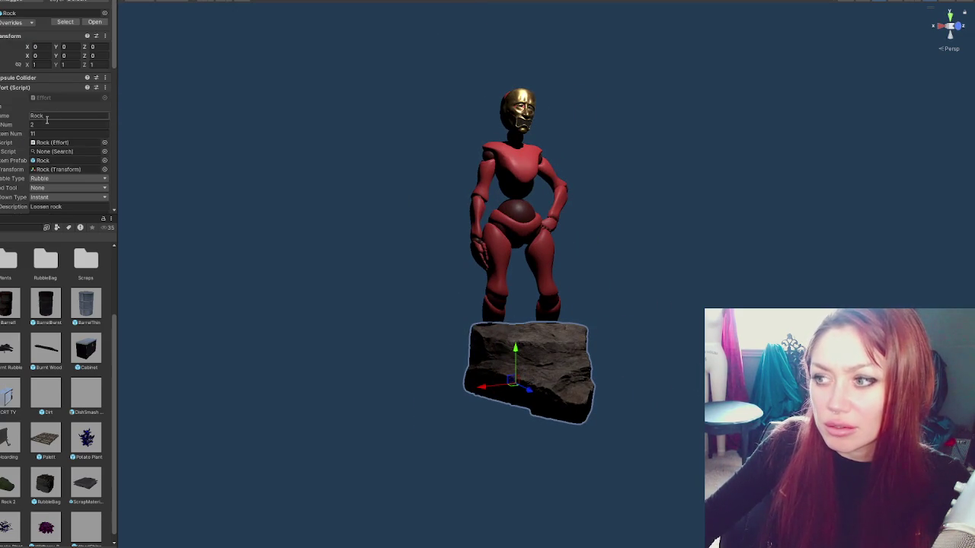
{"action": "mouse_move", "coordinate": [533, 365]}
{"action": "left_mouse_down"}
{"action": "mouse_move", "coordinate": [602, 388]}
{"action": "mouse_move", "coordinate": [546, 387]}
{"action": "left_mouse_up"}
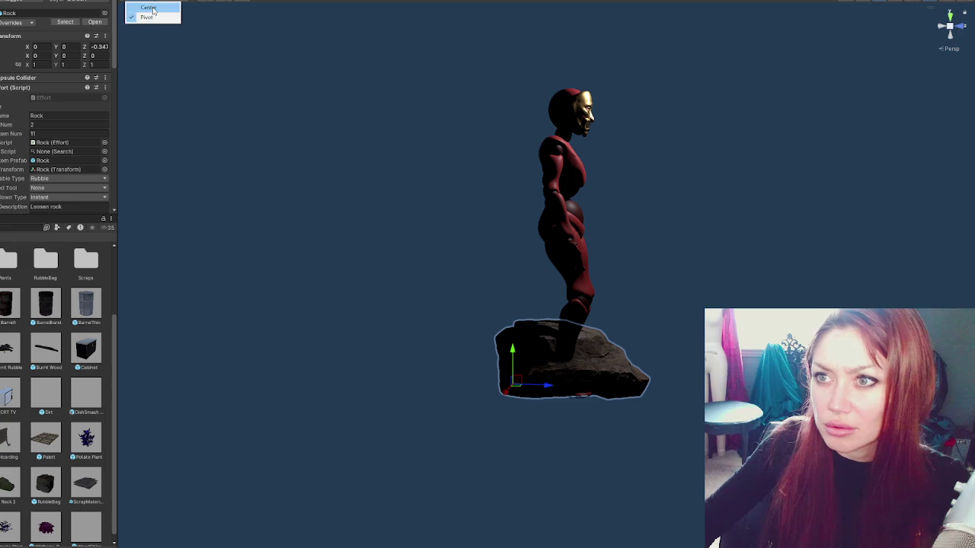
{"action": "left_click", "coordinate": [156, 4]}
{"action": "key", "text": "ctrl+z"}
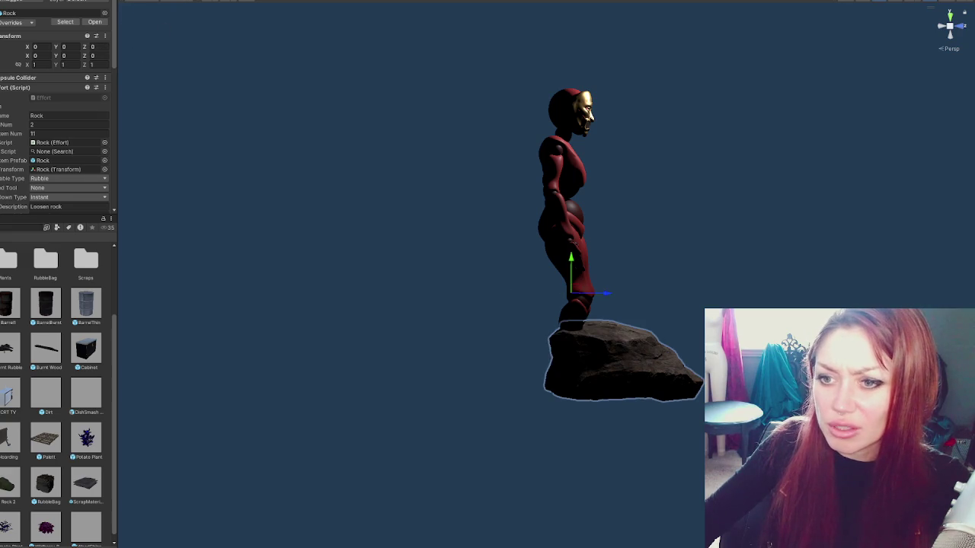
{"action": "key", "text": "ctrl+z"}
{"action": "key", "text": "ctrl+z"}
{"action": "key", "text": "ctrl+z"}
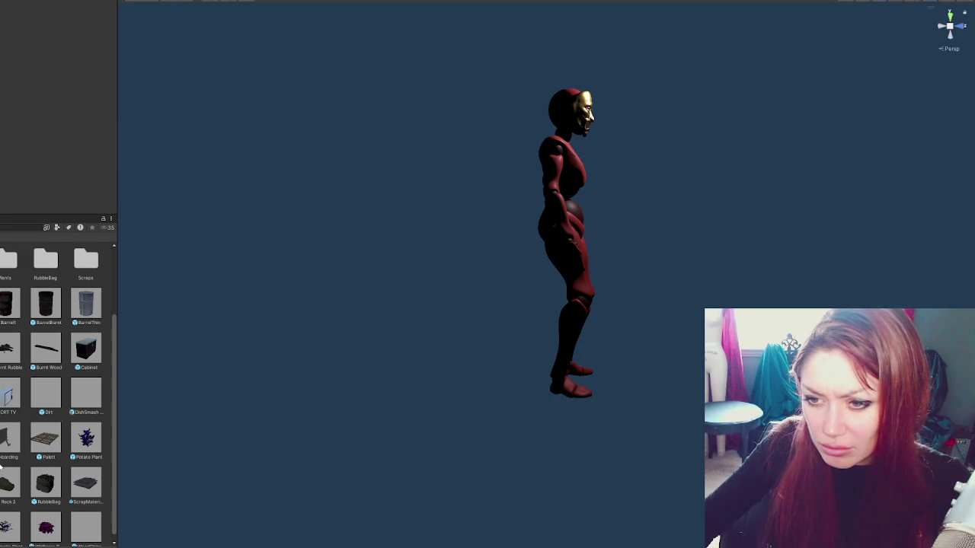
Step: Drag the Rock 2 prefab into the Scene at the red fighter's feet
{"action": "scroll", "coordinate": [1, 466], "scroll_direction": "down", "scroll_amount": 1}
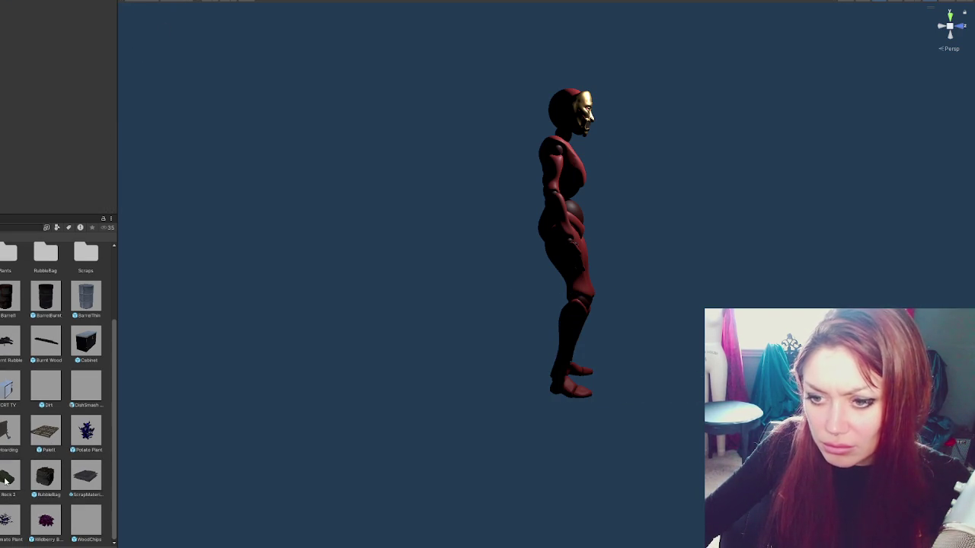
{"action": "mouse_move", "coordinate": [8, 476]}
{"action": "left_mouse_down"}
{"action": "mouse_move", "coordinate": [560, 373]}
{"action": "mouse_move", "coordinate": [331, 252]}
{"action": "mouse_move", "coordinate": [133, 40]}
{"action": "left_mouse_up"}
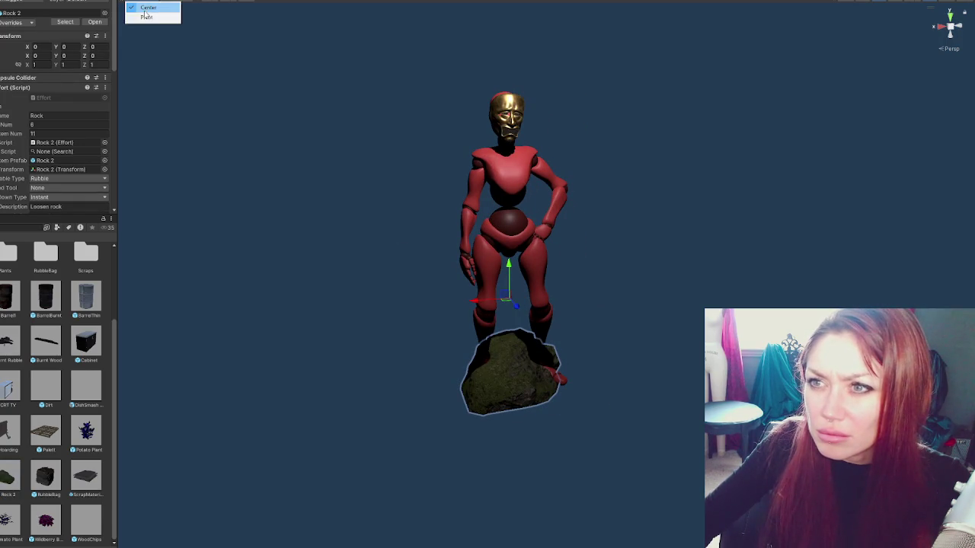
{"action": "mouse_move", "coordinate": [224, 207]}
{"action": "left_mouse_down"}
{"action": "mouse_move", "coordinate": [640, 257]}
{"action": "mouse_move", "coordinate": [435, 309]}
{"action": "left_mouse_up"}
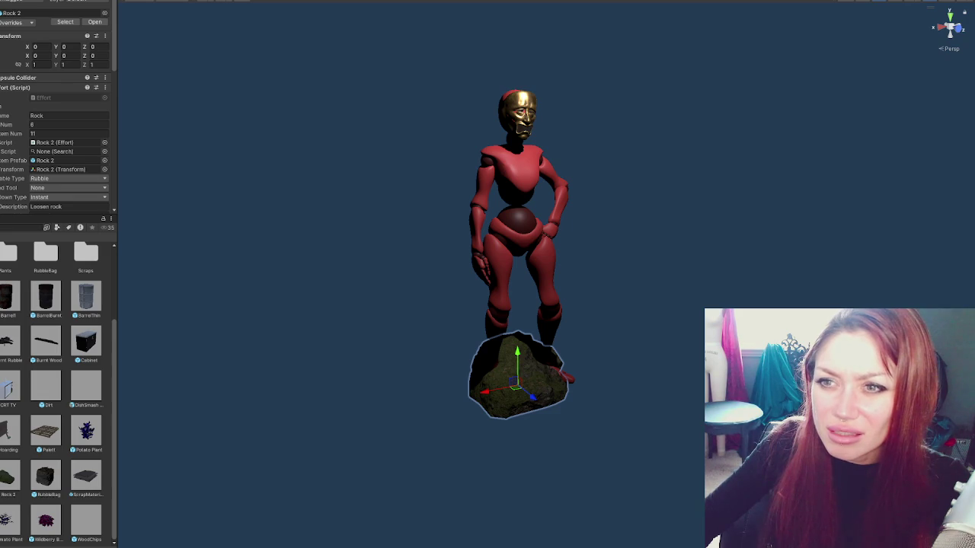
{"action": "scroll", "coordinate": [46, 126], "scroll_direction": "down", "scroll_amount": 10}
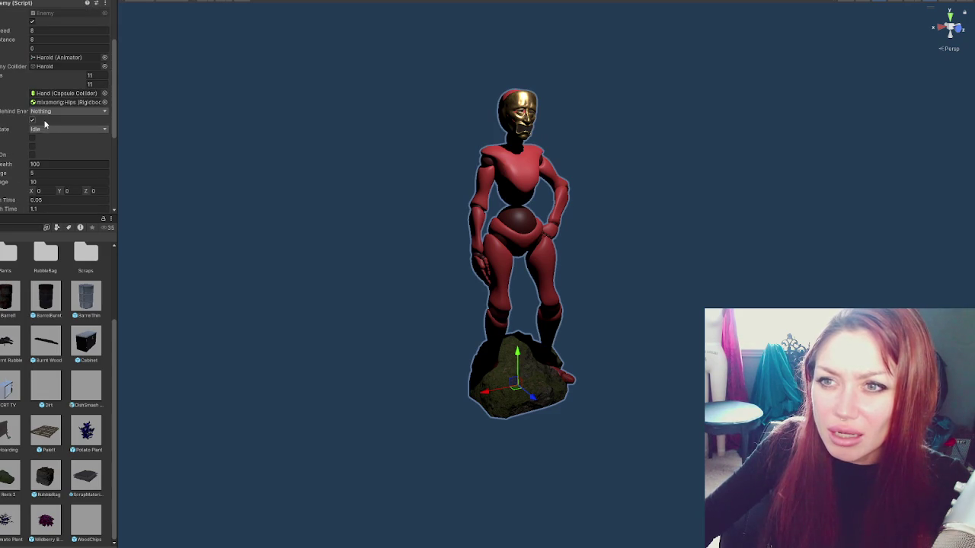
Step: Assign Rock 2's Capsule Collider to the Enemy script's Collider field and collapse Effort and Outline Syncer
{"action": "scroll", "coordinate": [31, 145], "scroll_direction": "down", "scroll_amount": 4}
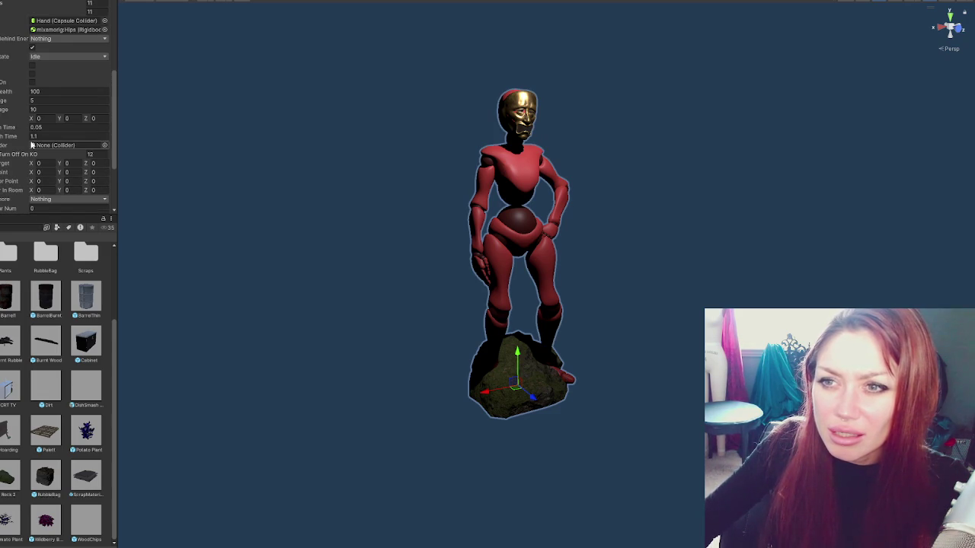
{"action": "left_click_drag", "start_coordinate": [3, 145], "coordinate": [45, 145]}
{"action": "scroll", "coordinate": [54, 114], "scroll_direction": "up", "scroll_amount": 15}
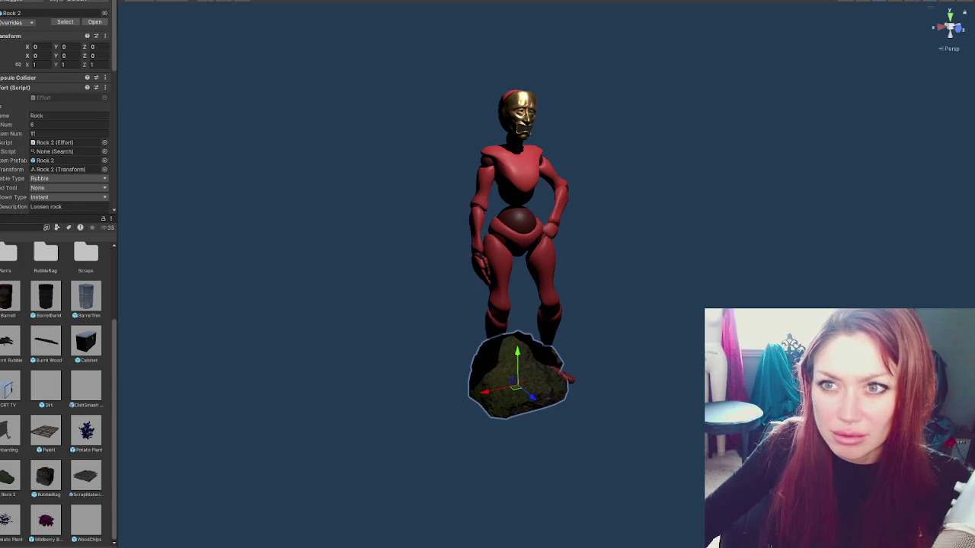
{"action": "left_click", "coordinate": [4, 87]}
{"action": "left_click", "coordinate": [3, 97]}
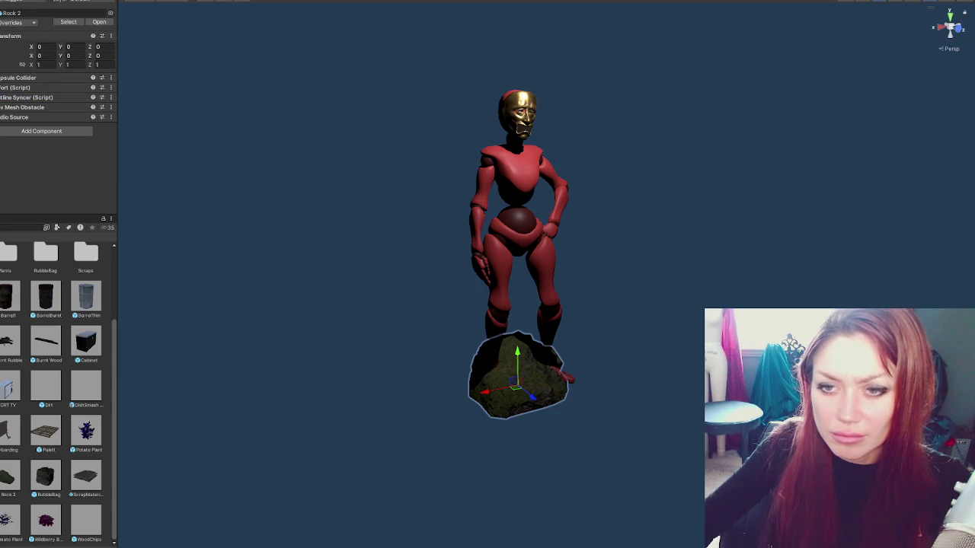
Step: Inspect the beech_forest_stones_01_3 mesh and WoodChips particle effect, then reselect Rock 2
{"action": "left_click", "coordinate": [518, 380]}
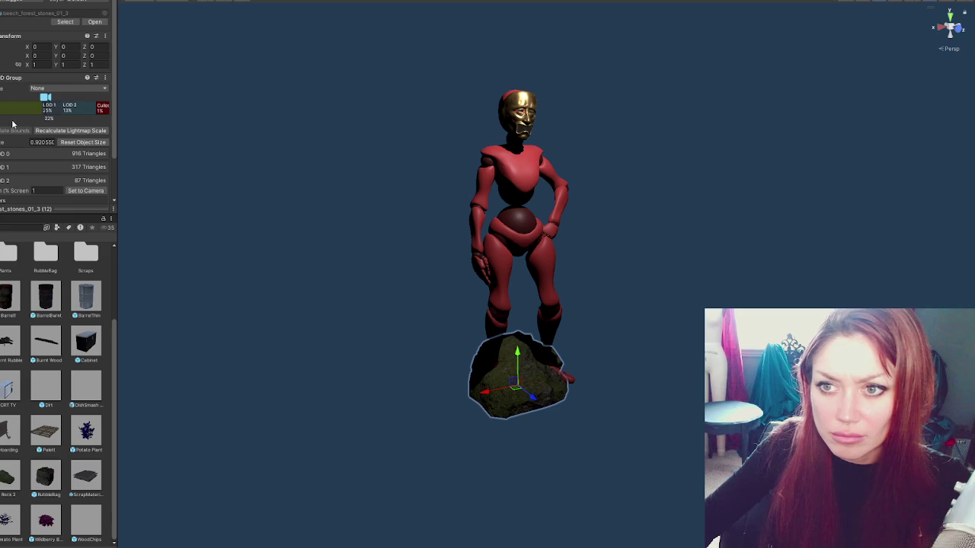
{"action": "left_click", "coordinate": [3, 76]}
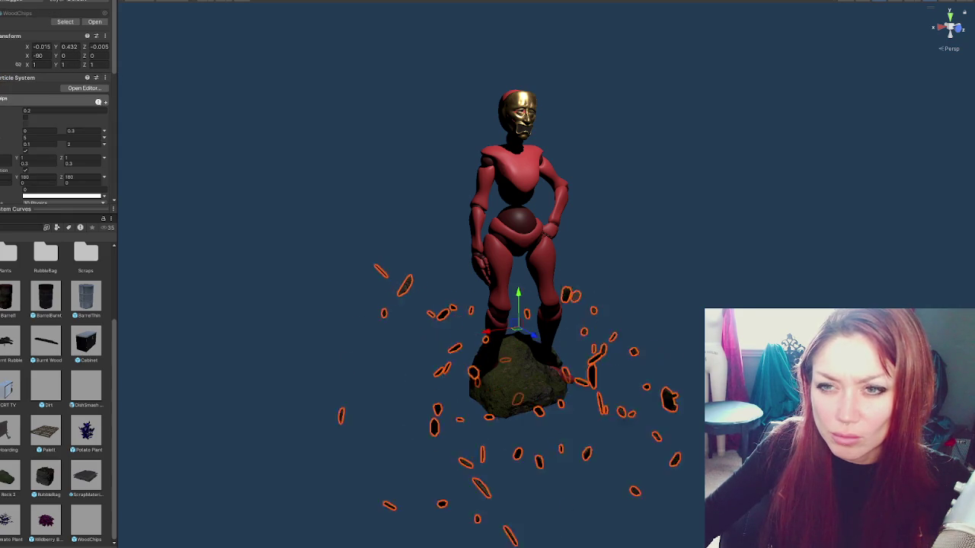
{"action": "scroll", "coordinate": [32, 87], "scroll_direction": "down", "scroll_amount": 6}
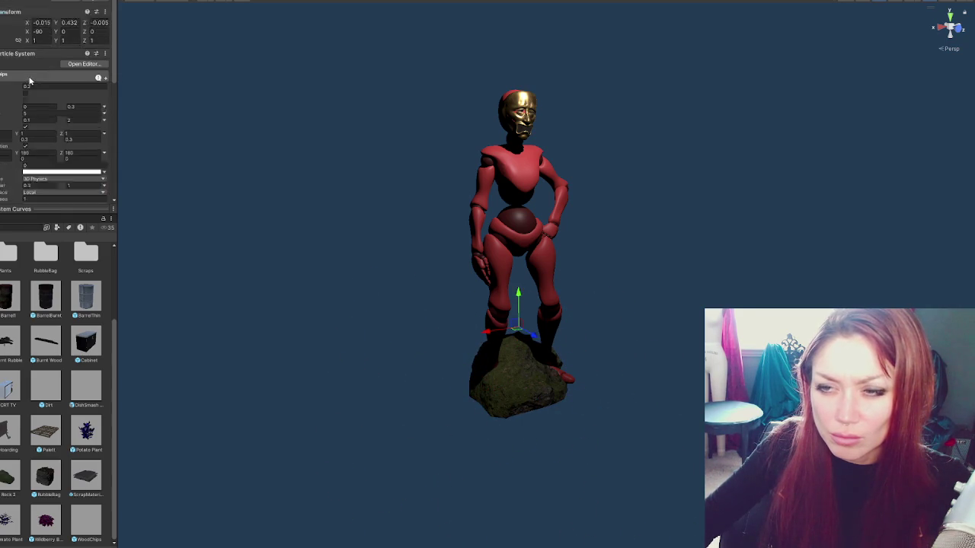
{"action": "scroll", "coordinate": [35, 95], "scroll_direction": "up", "scroll_amount": 8}
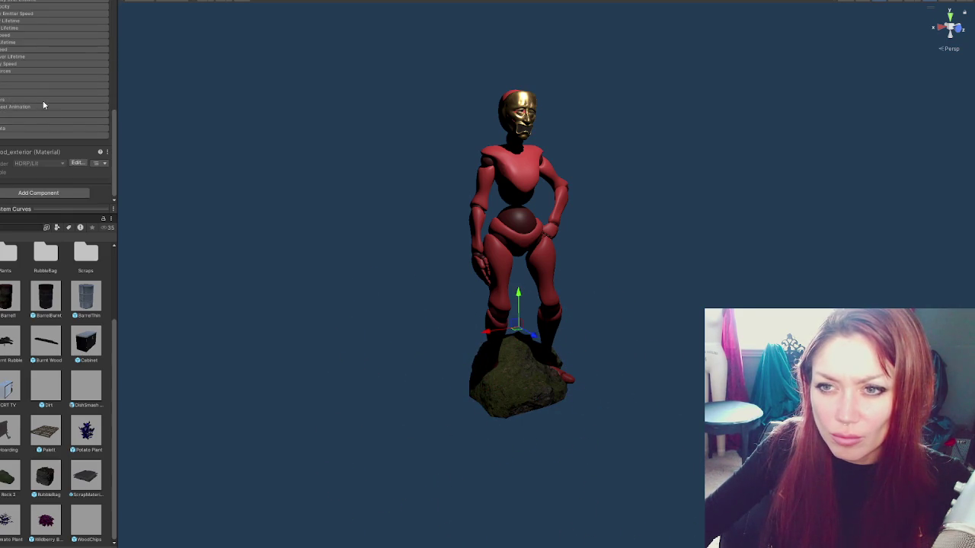
{"action": "left_click", "coordinate": [2, 34]}
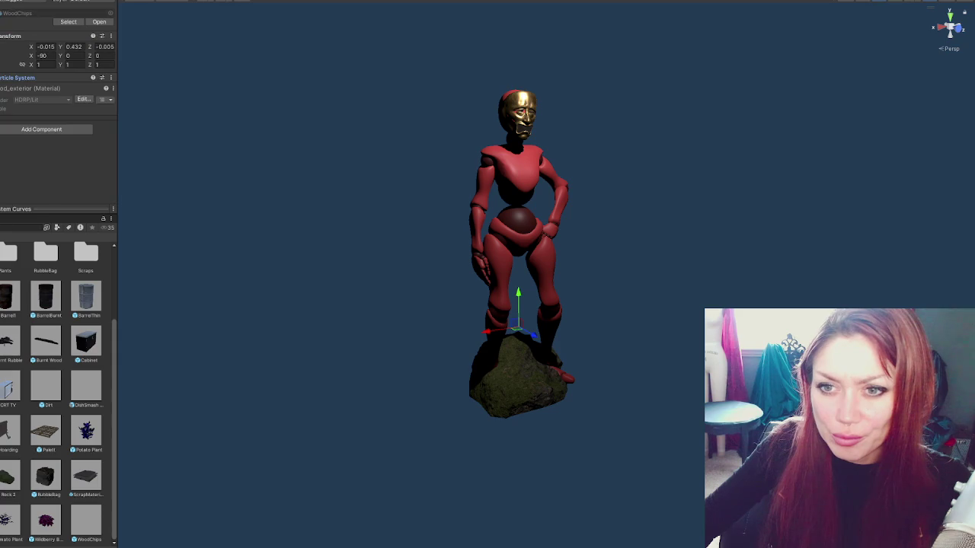
{"action": "left_click", "coordinate": [2, 23]}
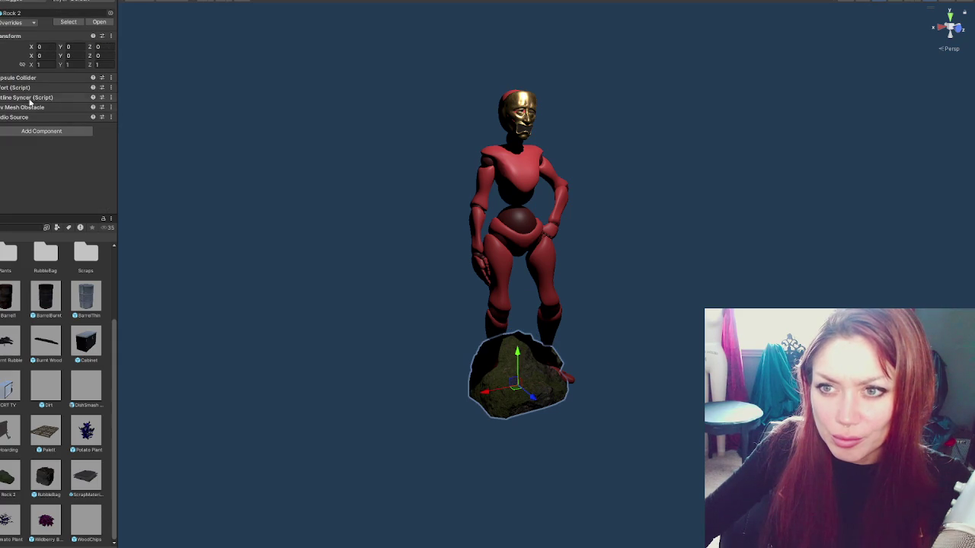
Step: Remove the beech_forest_stones_01_3 rock mesh and set the Outline Syncer Objects size to 0
{"action": "left_click", "coordinate": [2, 34]}
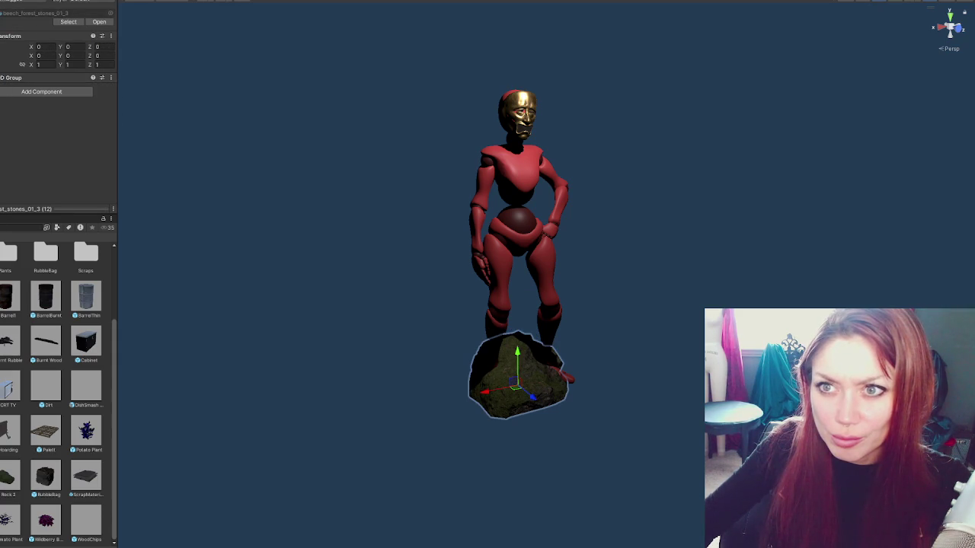
{"action": "key", "text": "ctrl+z"}
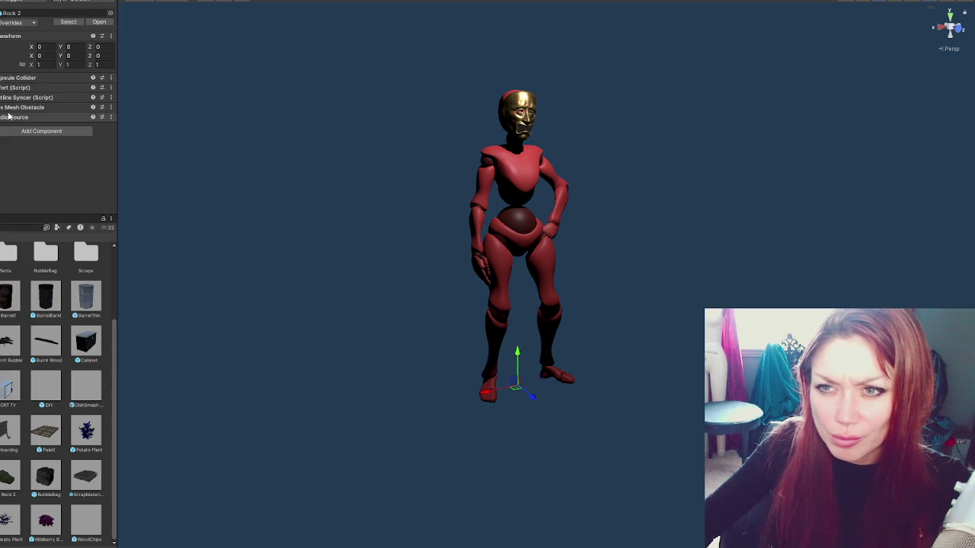
{"action": "left_click", "coordinate": [31, 98]}
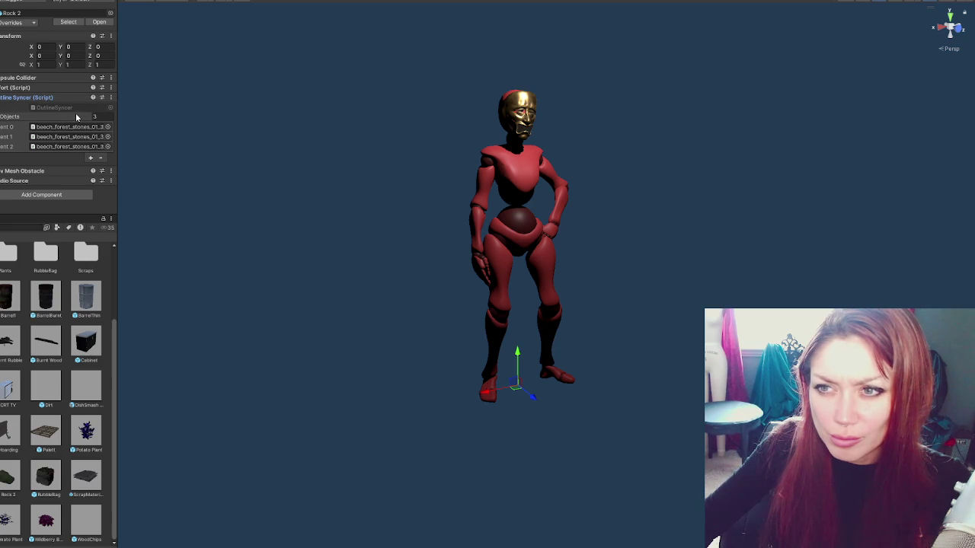
{"action": "left_click", "coordinate": [100, 116]}
{"action": "type", "text": "0"}
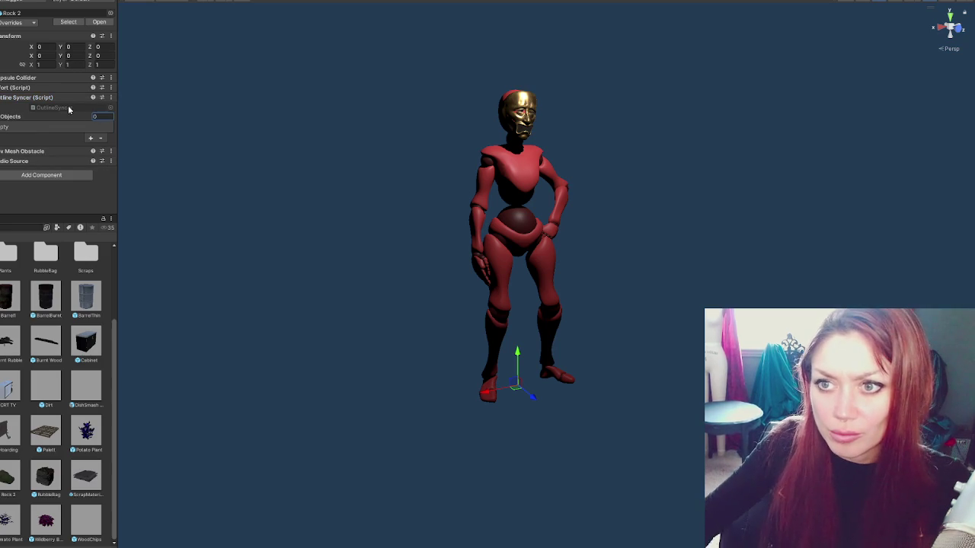
{"action": "left_click", "coordinate": [31, 97]}
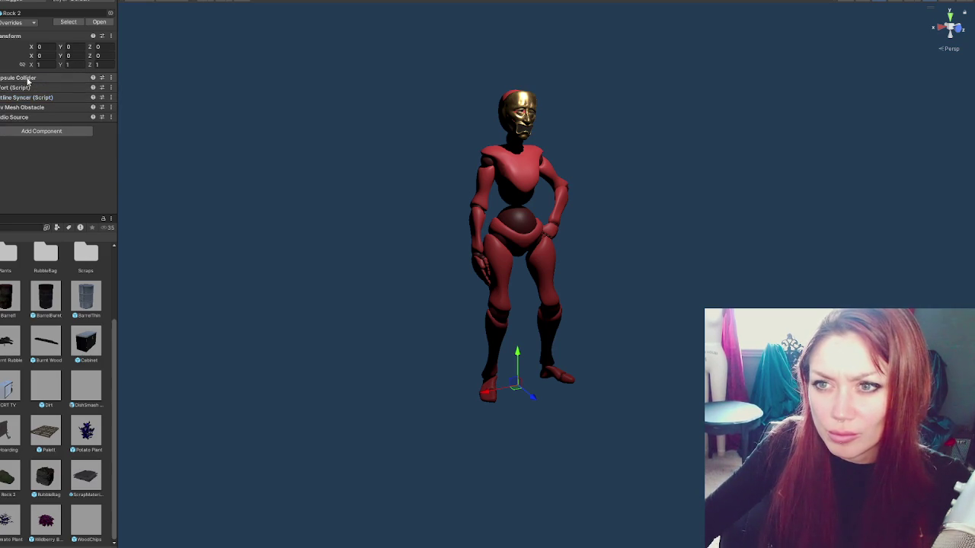
Step: Toggle Edit Collider on Rock 2's Capsule Collider to check its bounds around the character
{"action": "left_click", "coordinate": [31, 78]}
{"action": "left_click", "coordinate": [35, 90]}
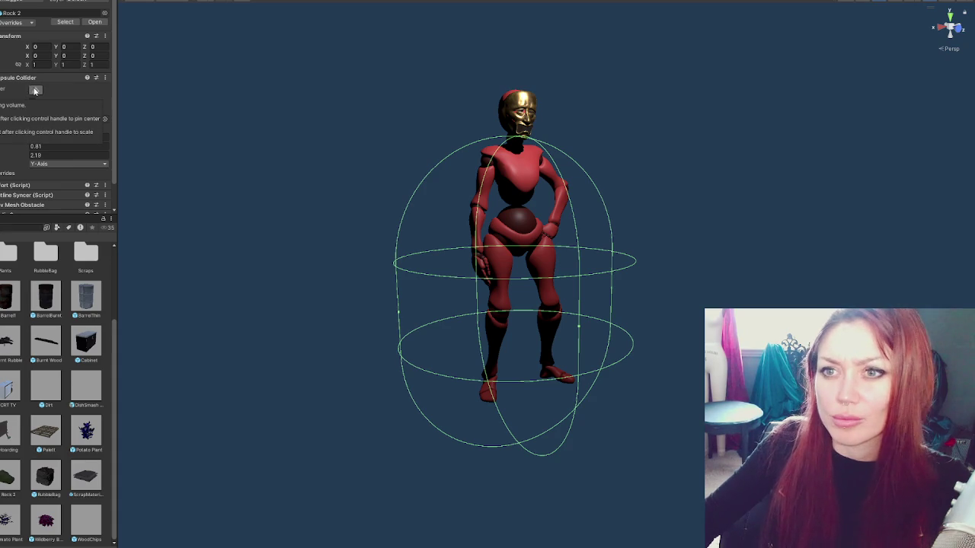
{"action": "left_click", "coordinate": [34, 91]}
{"action": "left_click", "coordinate": [35, 91]}
{"action": "left_click", "coordinate": [34, 90]}
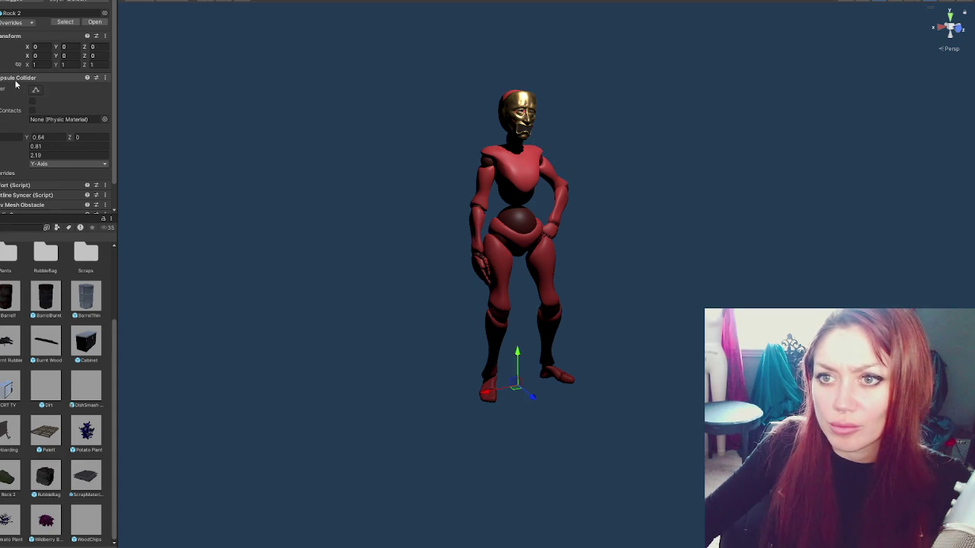
{"action": "left_click", "coordinate": [23, 78]}
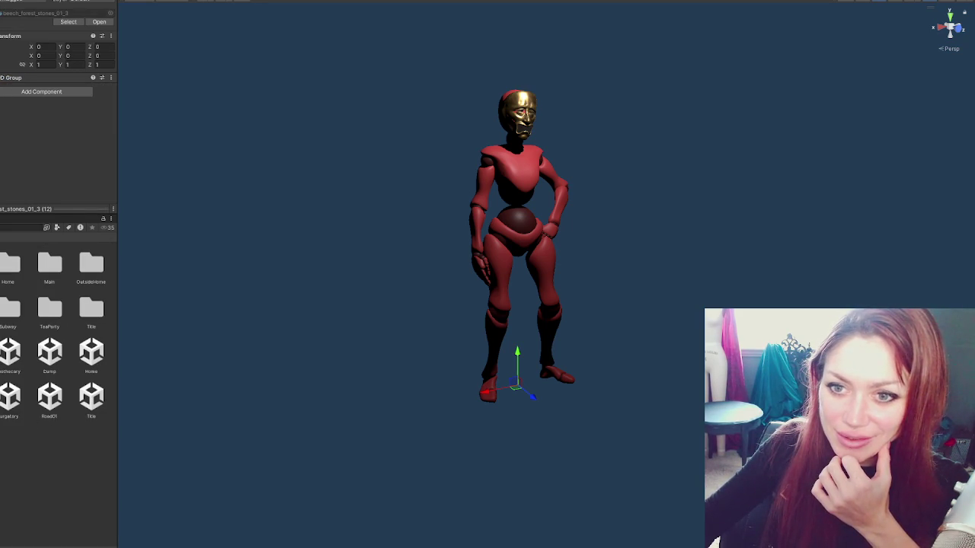
Step: Open the Title scene, saving the modified scene when prompted
{"action": "double_click", "coordinate": [91, 396]}
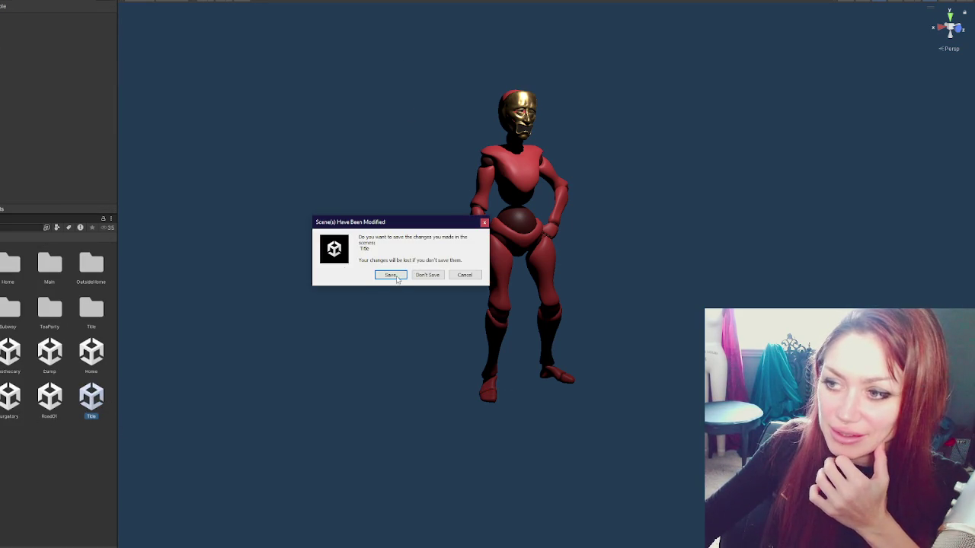
{"action": "key", "text": "Return"}
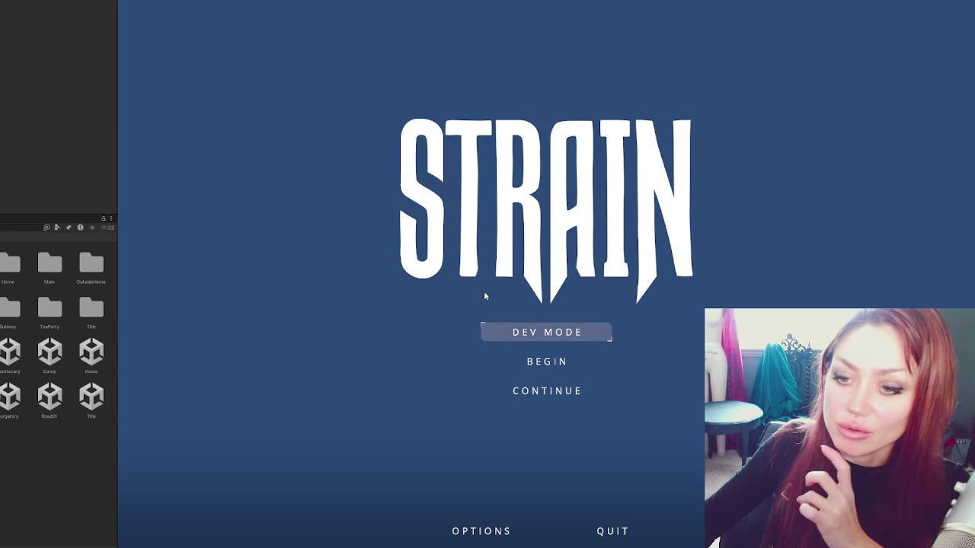
Step: Choose CONTINUE on the STRAIN title menu to load the foggy street level
{"action": "left_click", "coordinate": [539, 393]}
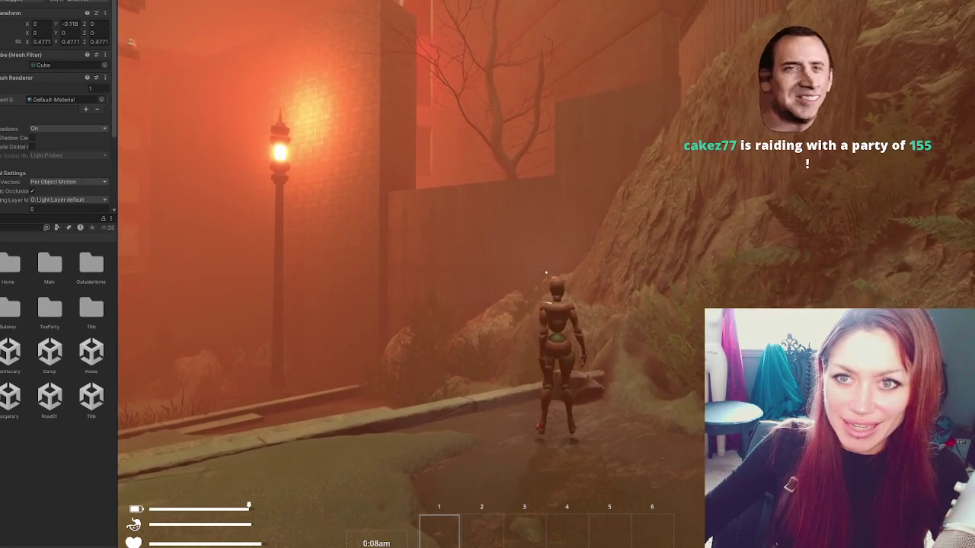
Step: Walk the character through the foggy fenced yard, then select the Canvas Group Alpha field
{"action": "scroll", "coordinate": [53, 115], "scroll_direction": "down", "scroll_amount": 2}
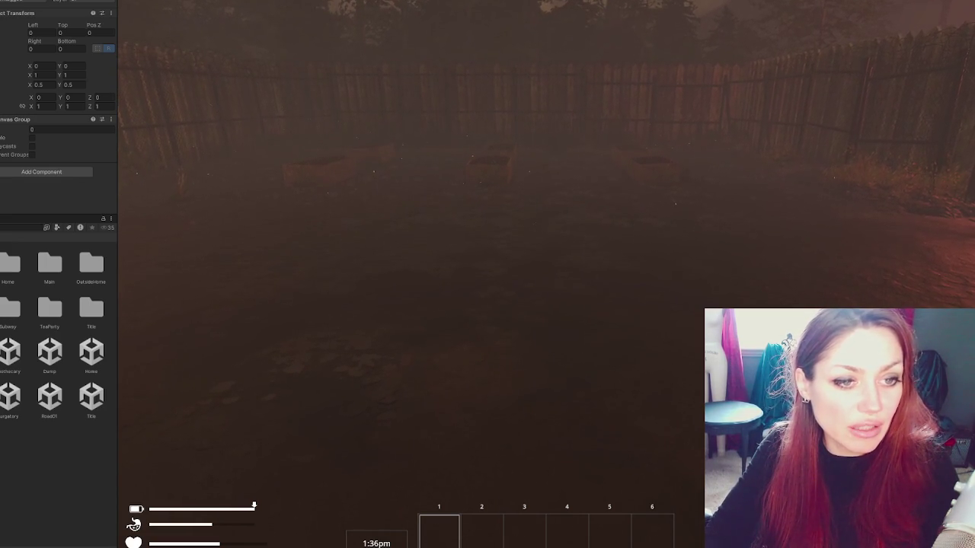
{"action": "left_click", "coordinate": [72, 129]}
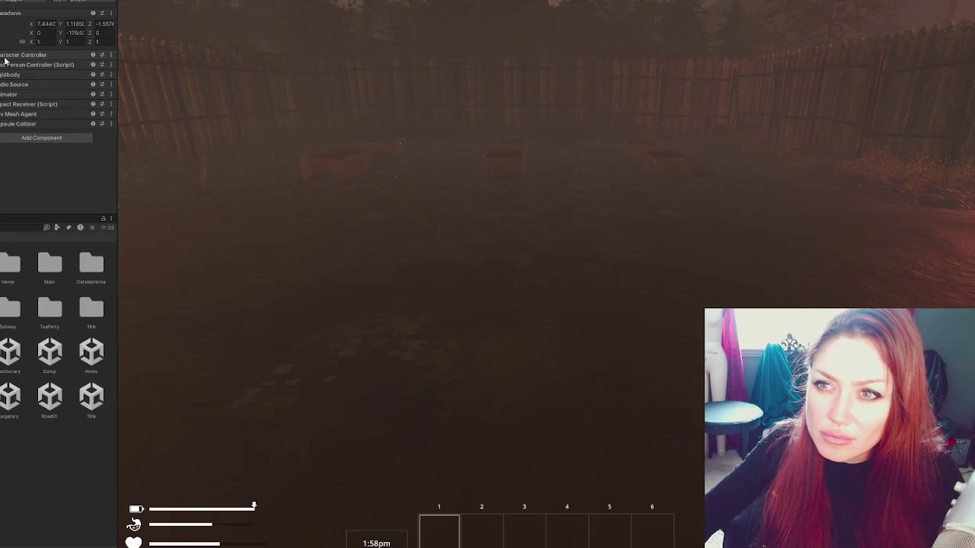
Step: Expand and collapse the first-person and character controller components, then inspect the player controls object
{"action": "left_click", "coordinate": [4, 67]}
{"action": "left_click", "coordinate": [4, 66]}
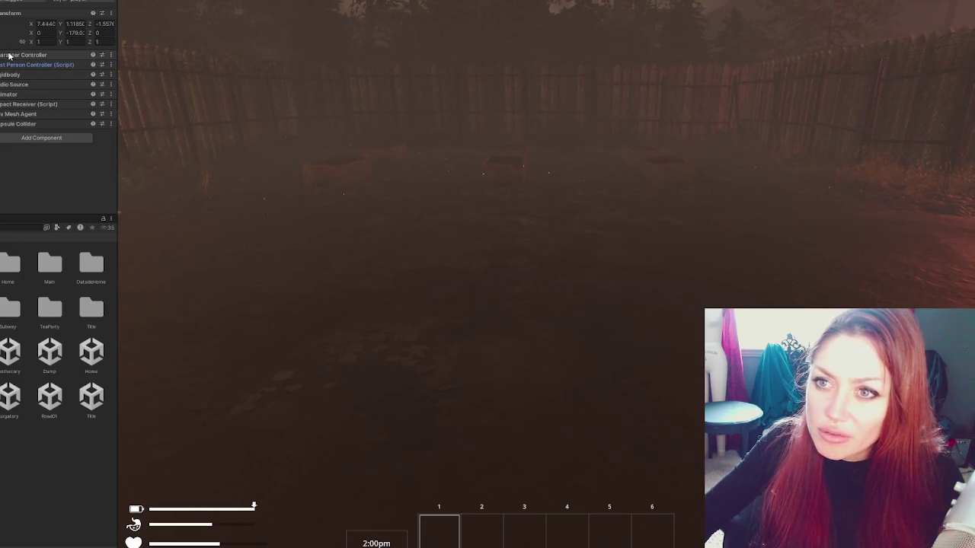
{"action": "left_click", "coordinate": [9, 56]}
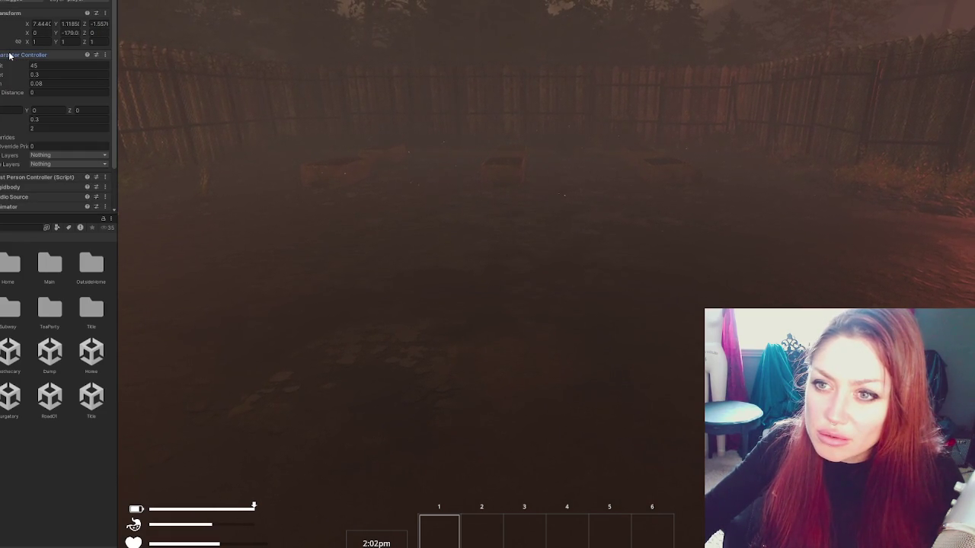
{"action": "left_click", "coordinate": [10, 56]}
{"action": "left_click", "coordinate": [6, 65]}
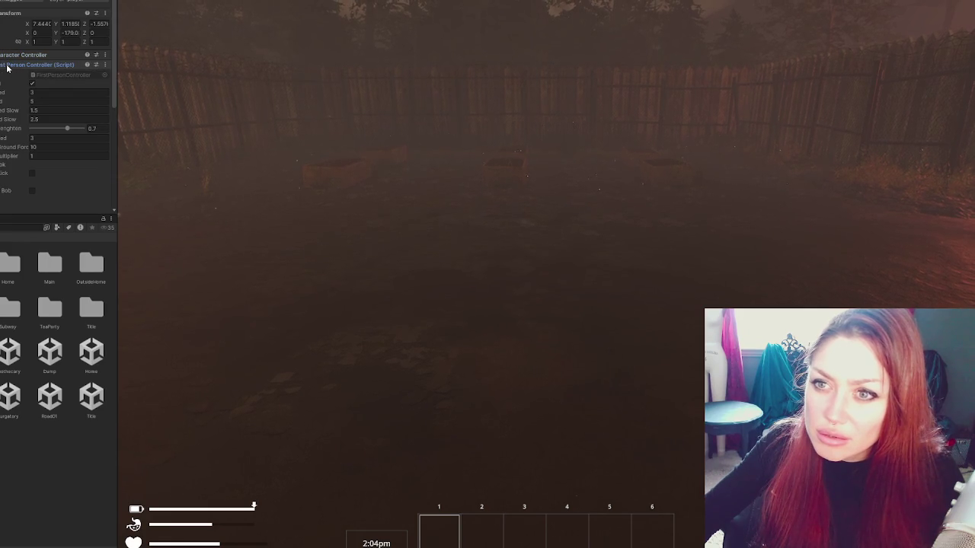
{"action": "left_click", "coordinate": [7, 66]}
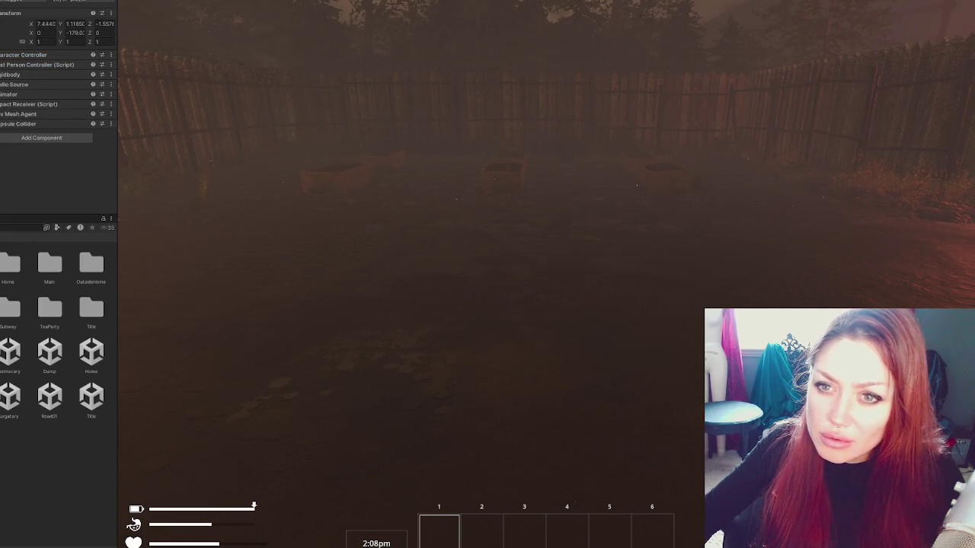
{"action": "left_click", "coordinate": [2, 66]}
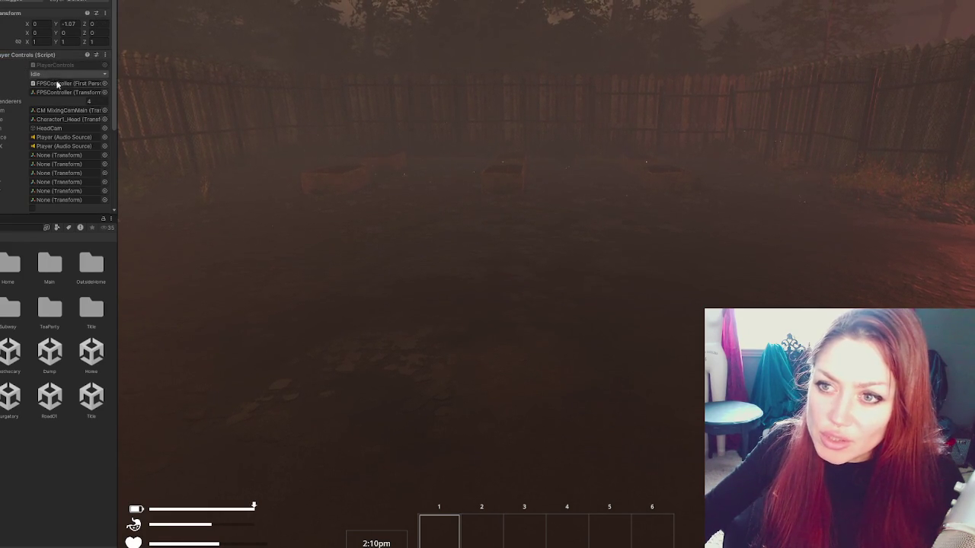
Step: Change the player's Fight Controls State from KO to Idle
{"action": "scroll", "coordinate": [64, 94], "scroll_direction": "down", "scroll_amount": 3}
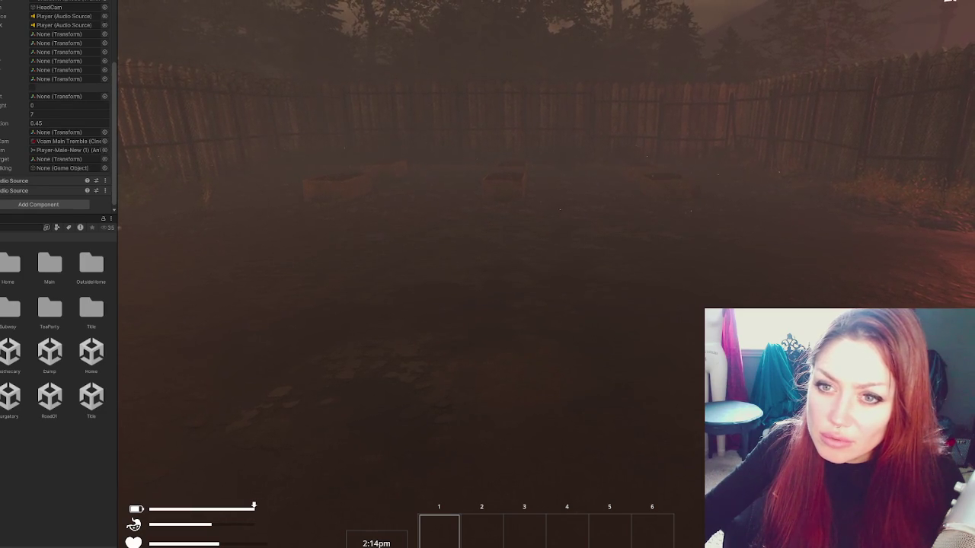
{"action": "scroll", "coordinate": [1, 103], "scroll_direction": "up", "scroll_amount": 5}
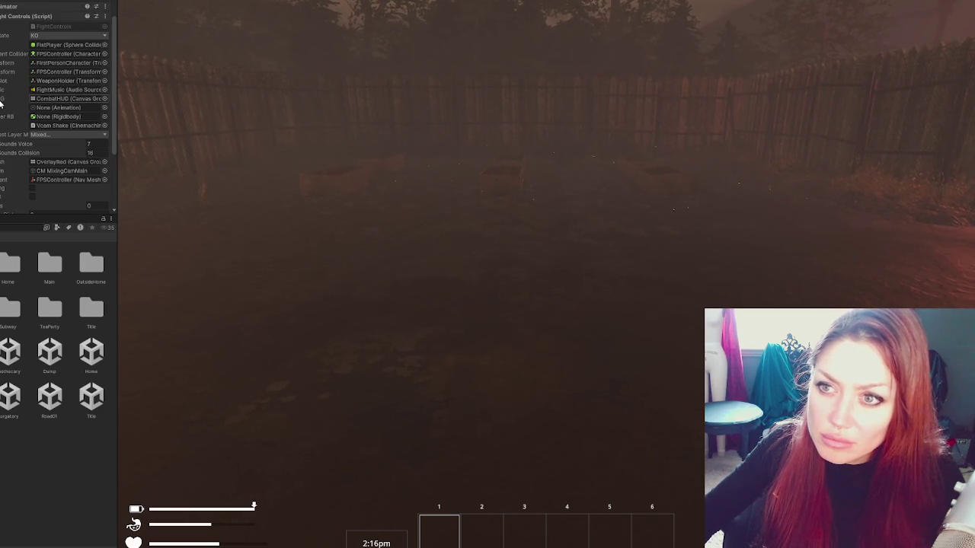
{"action": "left_click", "coordinate": [48, 36]}
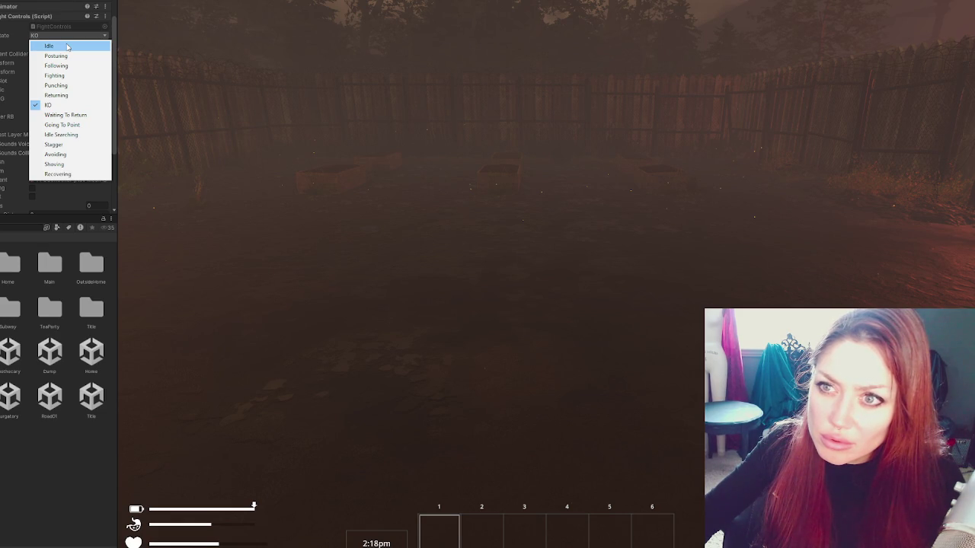
{"action": "left_click", "coordinate": [67, 46]}
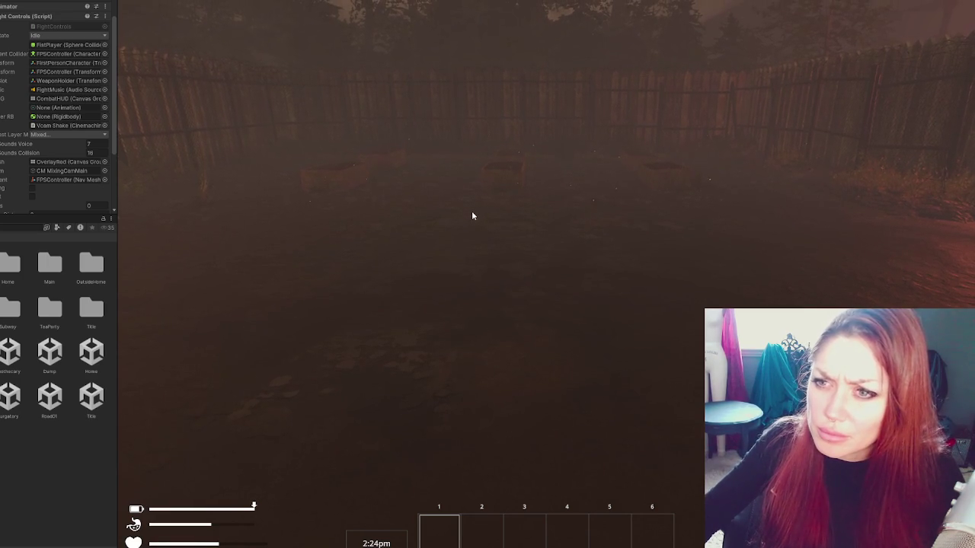
Step: In FightControls.cs, search for 'ko' and jump to the StartKO definition
{"action": "key", "text": "alt+Tab"}
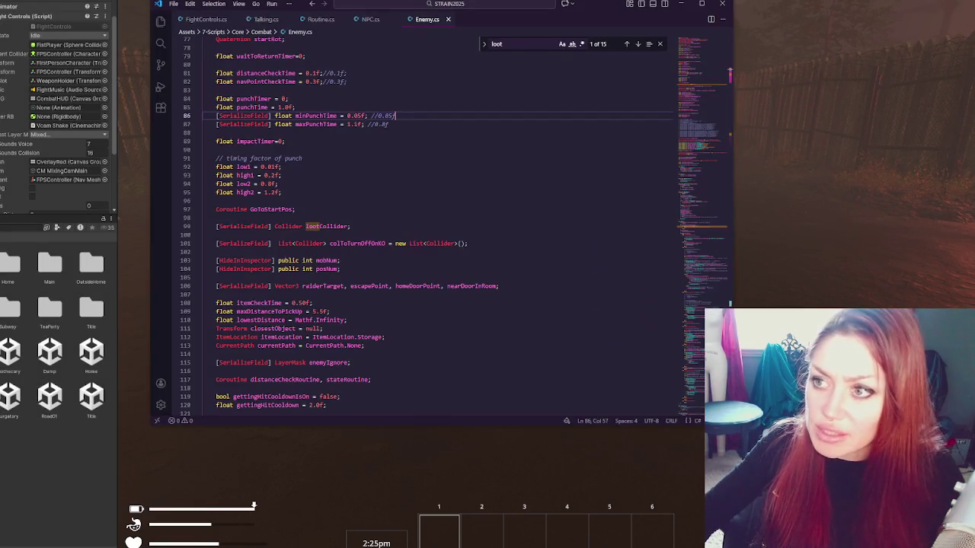
{"action": "left_click", "coordinate": [204, 19]}
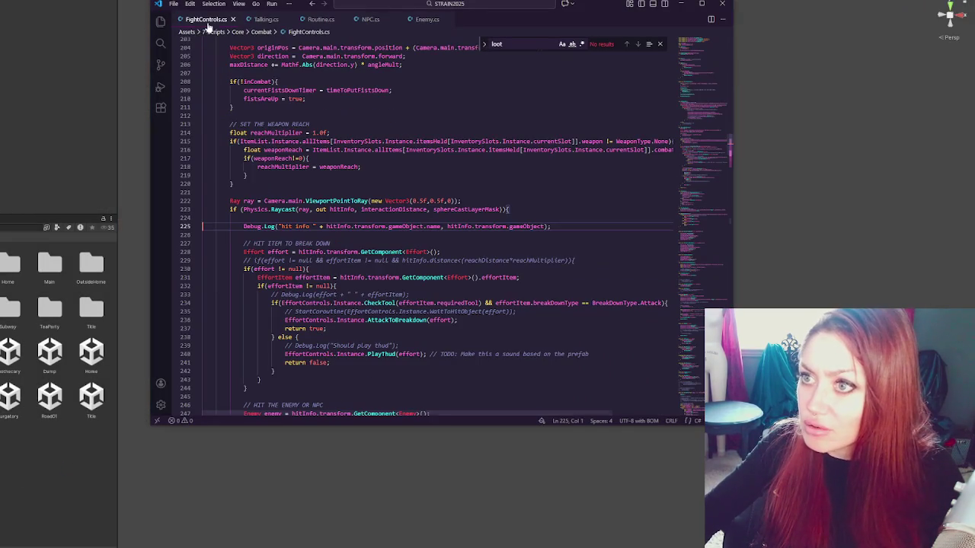
{"action": "left_click", "coordinate": [382, 186]}
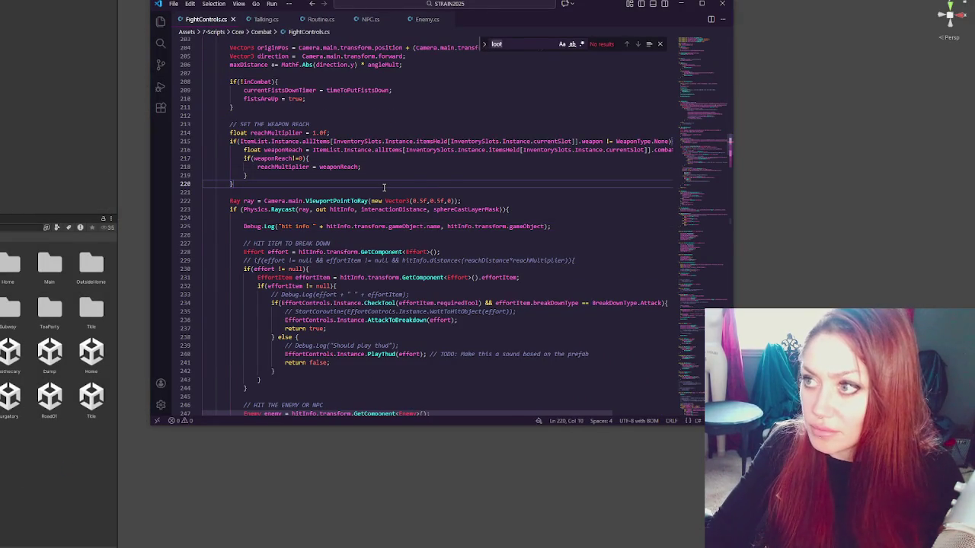
{"action": "key", "text": "ctrl+f"}
{"action": "type", "text": "ko"}
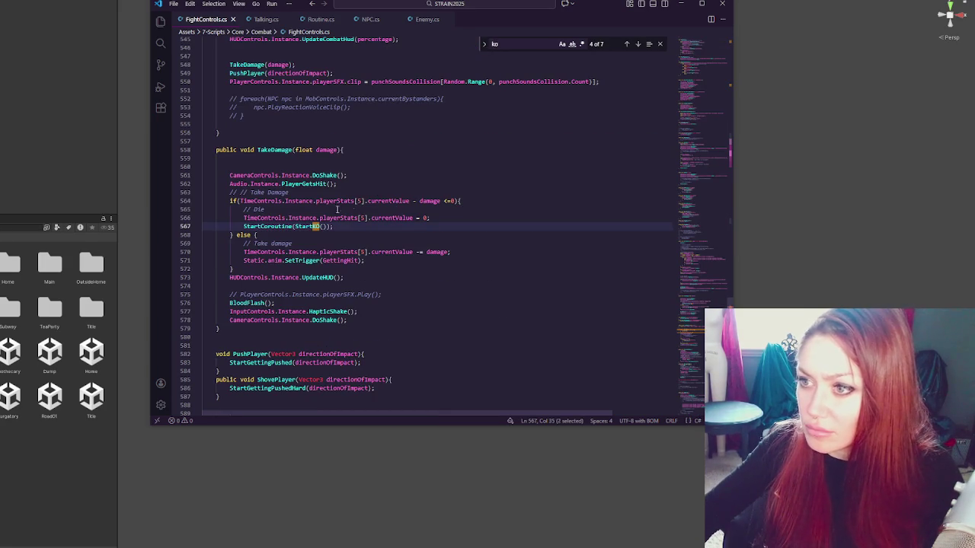
{"action": "double_click", "coordinate": [306, 227]}
{"action": "key", "text": "ctrl+f"}
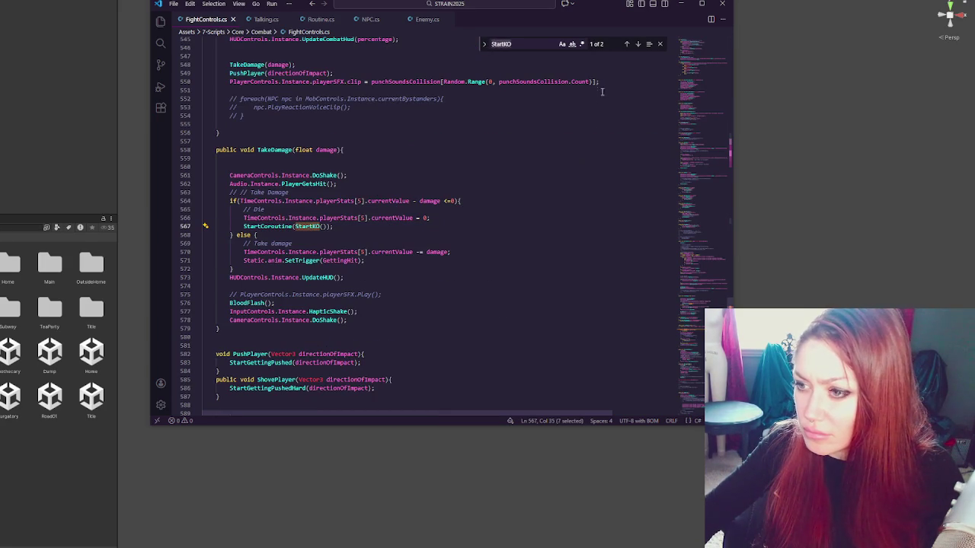
{"action": "left_click", "coordinate": [638, 44]}
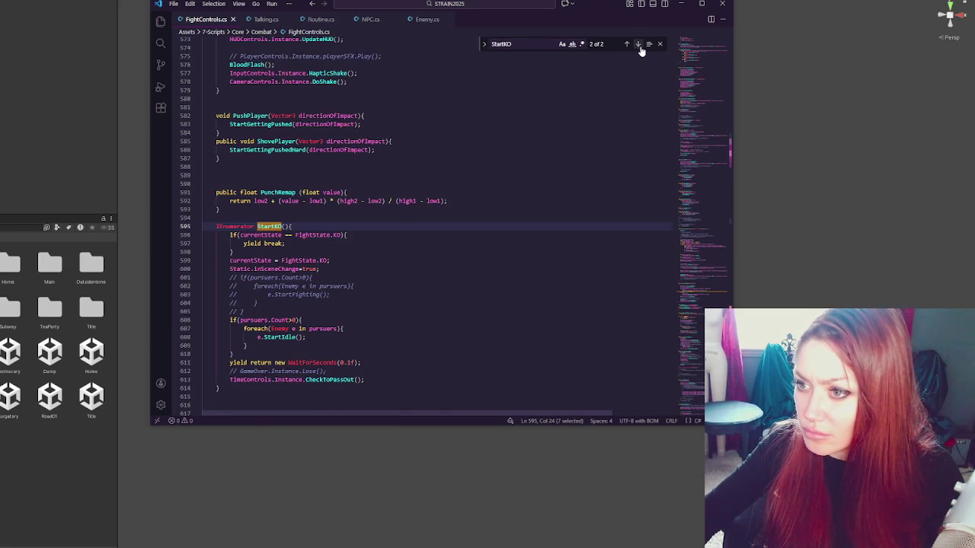
Step: Search the file for 'pursuers' from the loop inside StartKO
{"action": "scroll", "coordinate": [268, 196], "scroll_direction": "down", "scroll_amount": 3}
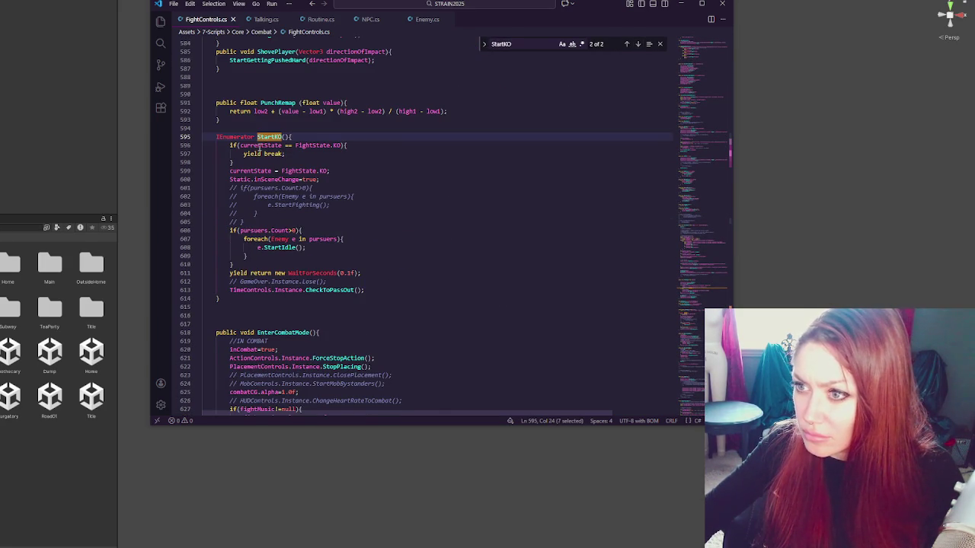
{"action": "left_click", "coordinate": [268, 239]}
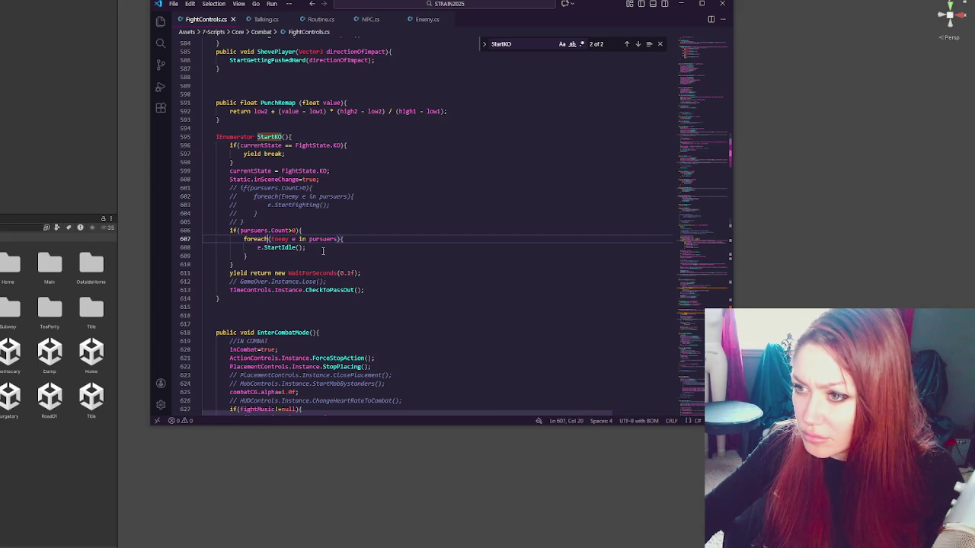
{"action": "key", "text": "End"}
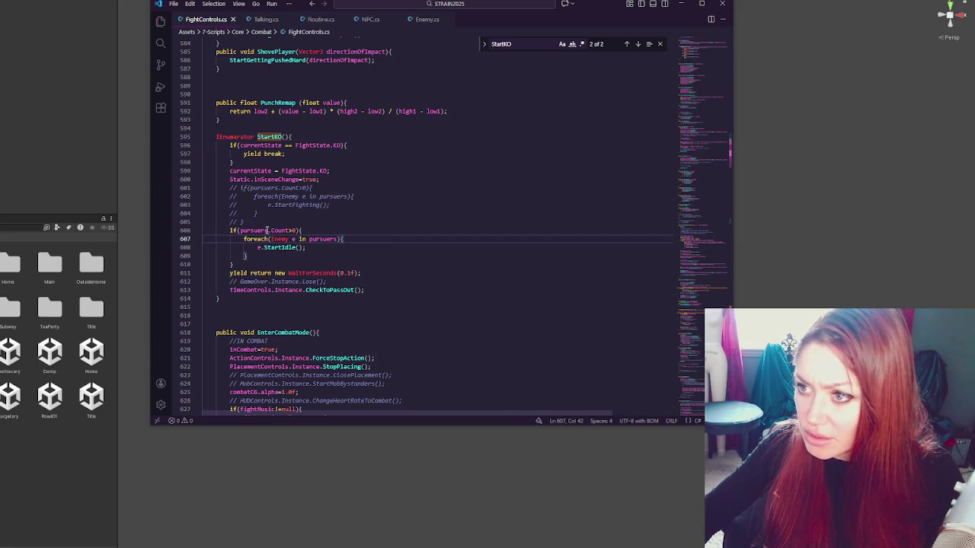
{"action": "double_click", "coordinate": [323, 238]}
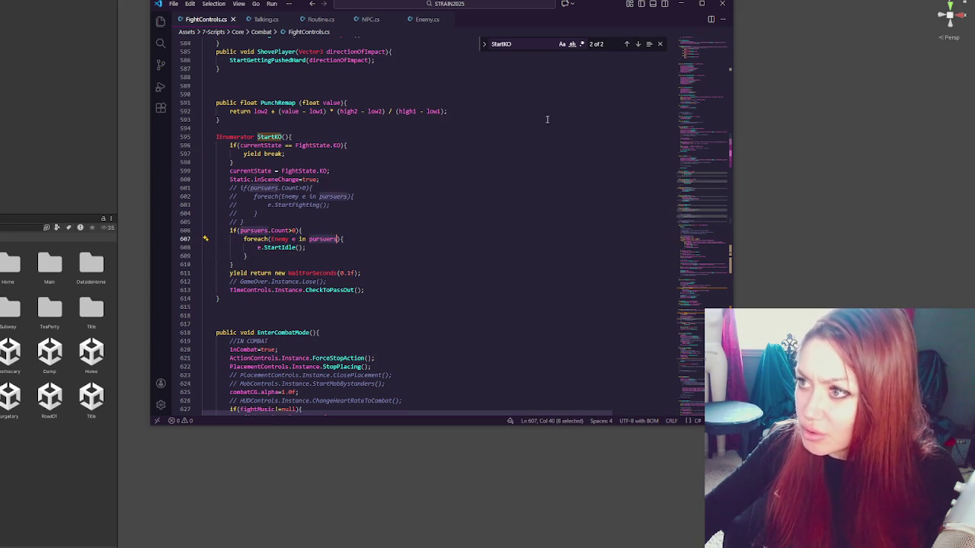
{"action": "key", "text": "ctrl+f"}
{"action": "left_click", "coordinate": [638, 45]}
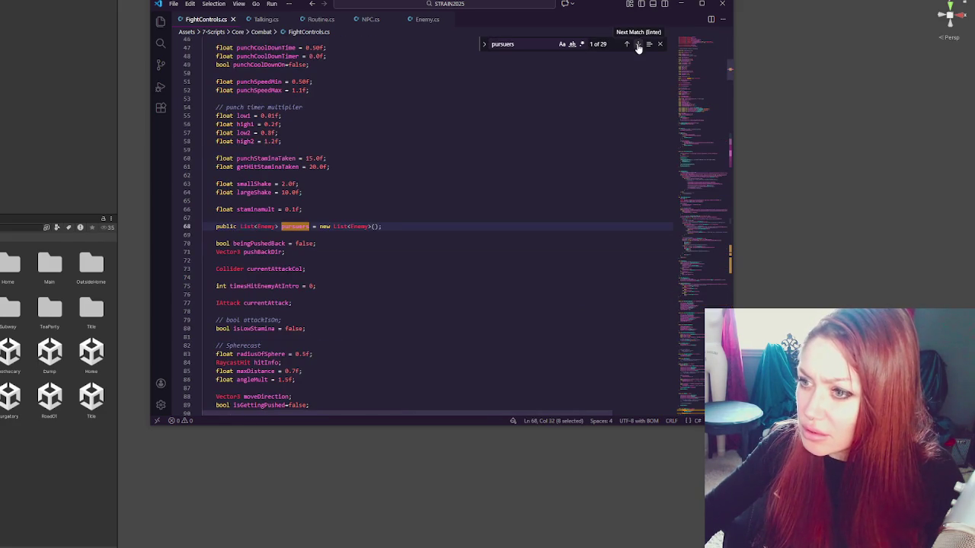
Step: Step through every 'pursuers' match, ending at ResetPursuers, ClearPursuers and EnableMobs
{"action": "left_click", "coordinate": [638, 46]}
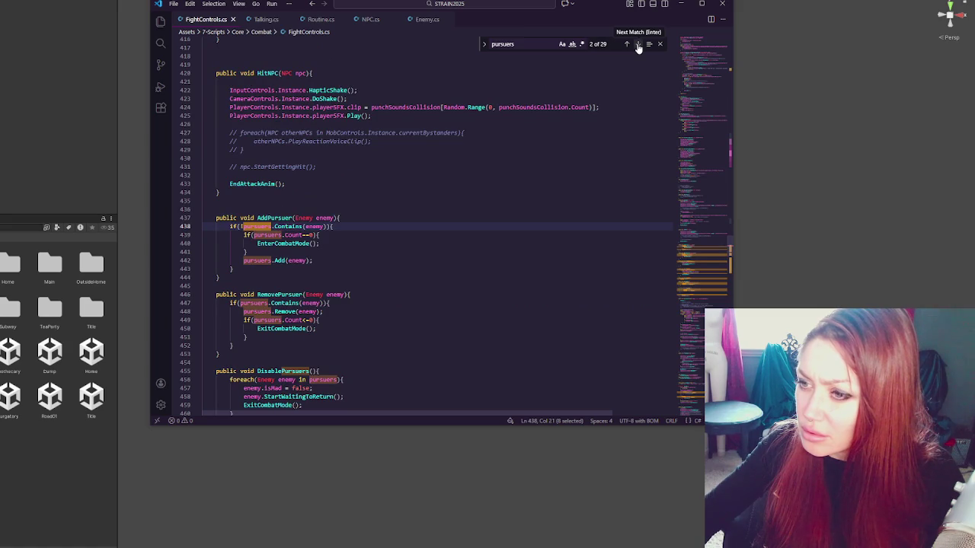
{"action": "left_click", "coordinate": [638, 46]}
{"action": "left_click", "coordinate": [638, 45]}
{"action": "left_click", "coordinate": [638, 46]}
{"action": "left_click", "coordinate": [638, 45]}
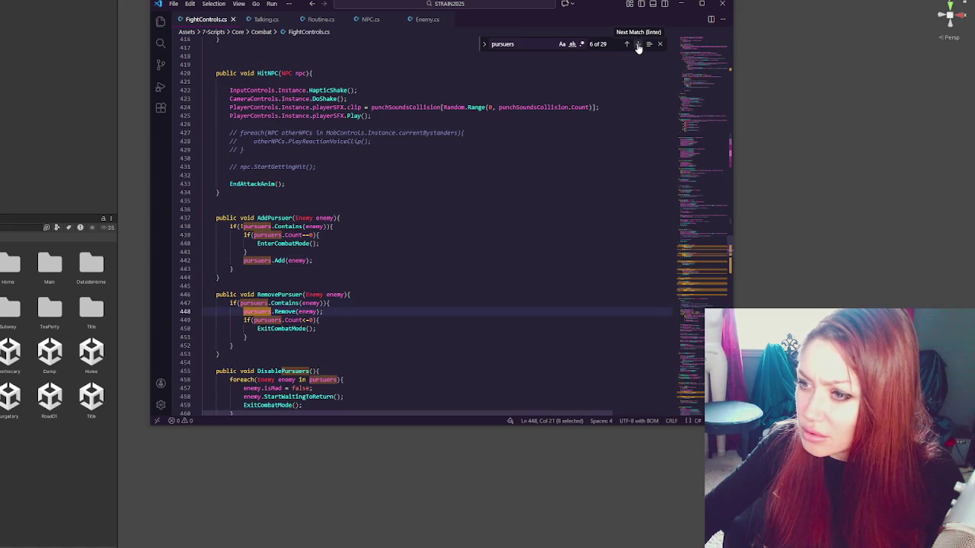
{"action": "left_click", "coordinate": [638, 46]}
{"action": "left_click", "coordinate": [638, 46]}
{"action": "left_click", "coordinate": [638, 45]}
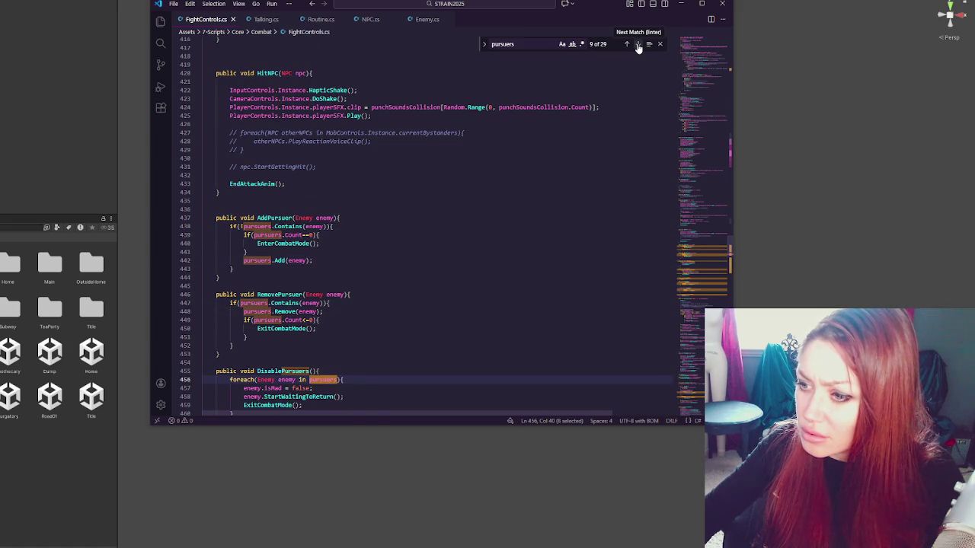
{"action": "left_click", "coordinate": [638, 45]}
{"action": "left_click", "coordinate": [639, 46]}
{"action": "left_click", "coordinate": [638, 46]}
{"action": "left_click", "coordinate": [639, 46]}
{"action": "left_click", "coordinate": [638, 45]}
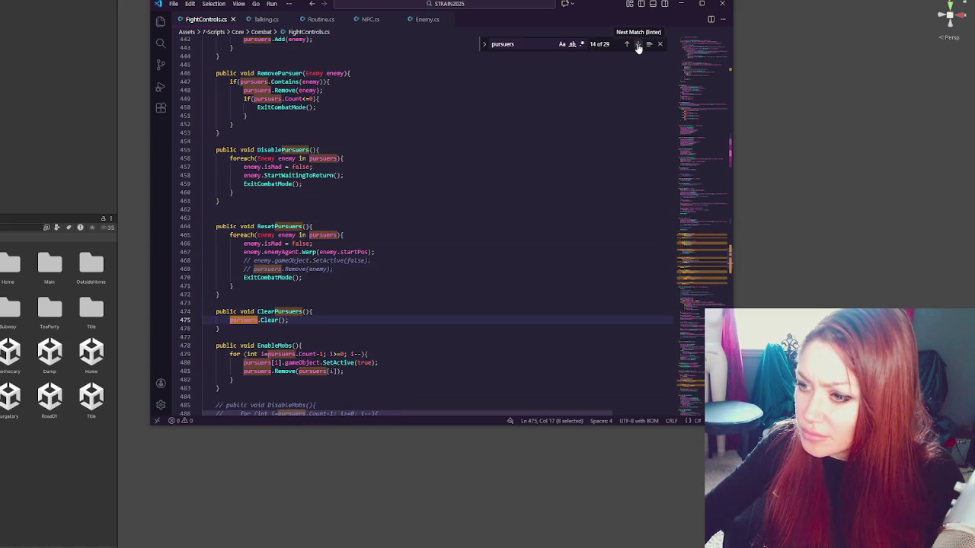
{"action": "left_click", "coordinate": [638, 46]}
{"action": "left_click", "coordinate": [638, 45]}
{"action": "left_click", "coordinate": [638, 46]}
{"action": "left_click", "coordinate": [638, 46]}
{"action": "left_click", "coordinate": [638, 46]}
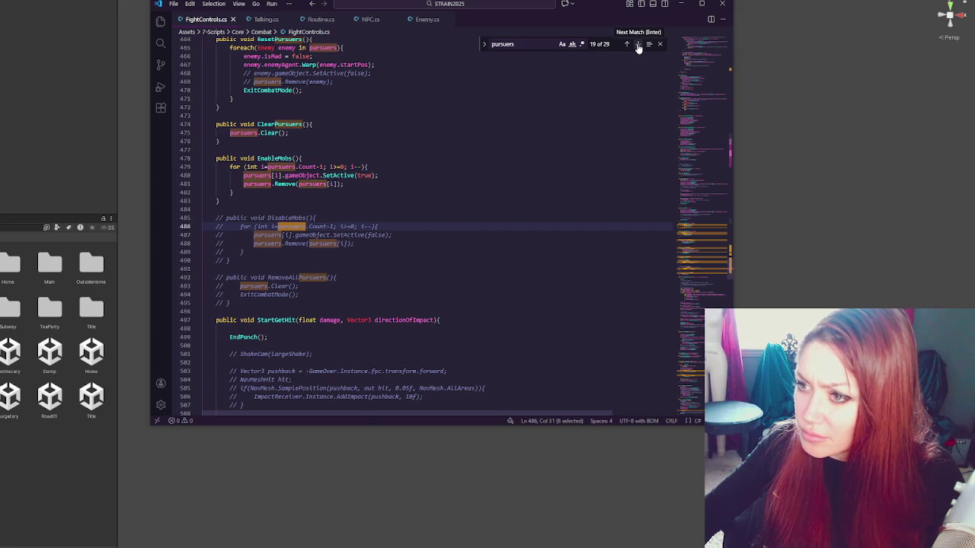
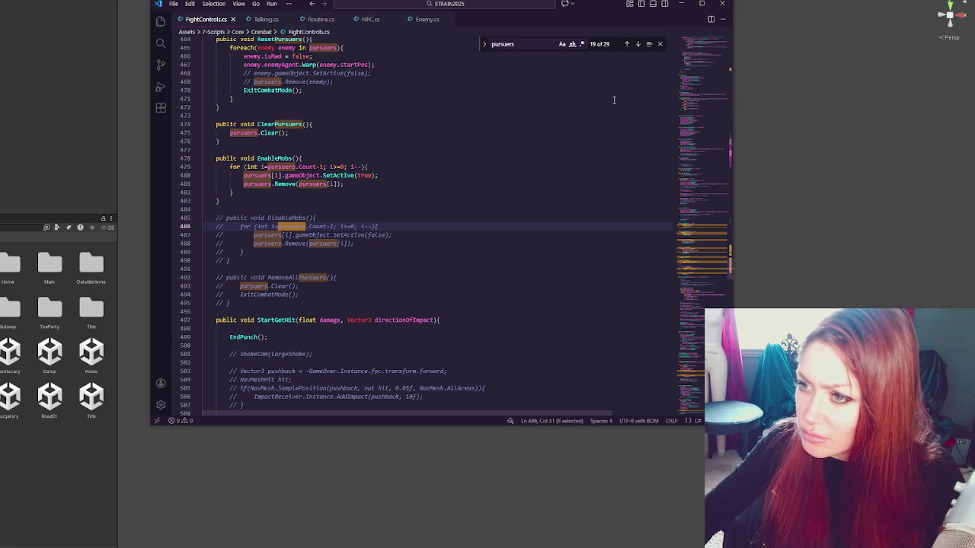
Step: Delete the old commented-out pursuers block from StartKO in FightControls.cs
{"action": "left_click", "coordinate": [638, 44]}
{"action": "left_click", "coordinate": [638, 44]}
{"action": "left_click", "coordinate": [638, 44]}
{"action": "left_click", "coordinate": [639, 44]}
{"action": "left_click", "coordinate": [638, 44]}
{"action": "left_click", "coordinate": [638, 44]}
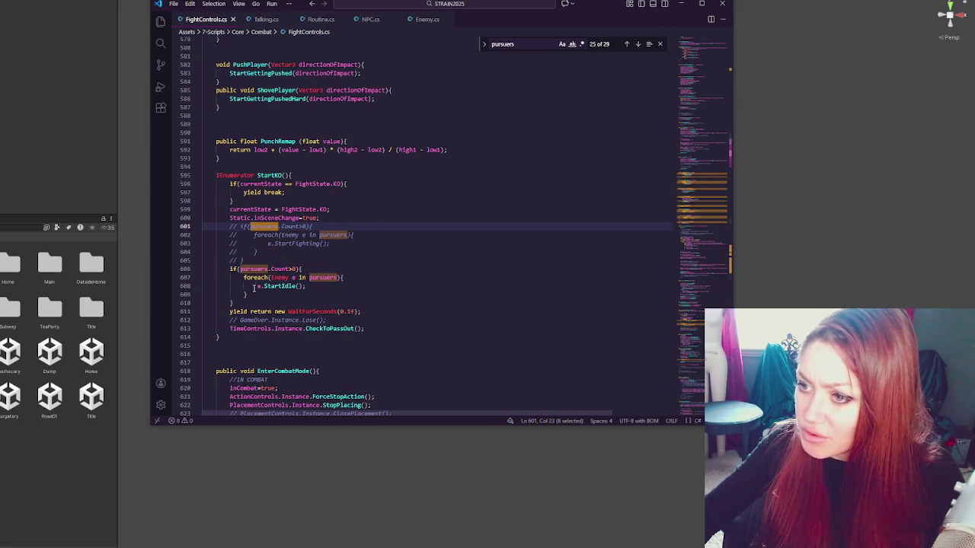
{"action": "scroll", "coordinate": [274, 244], "scroll_direction": "down", "scroll_amount": 3}
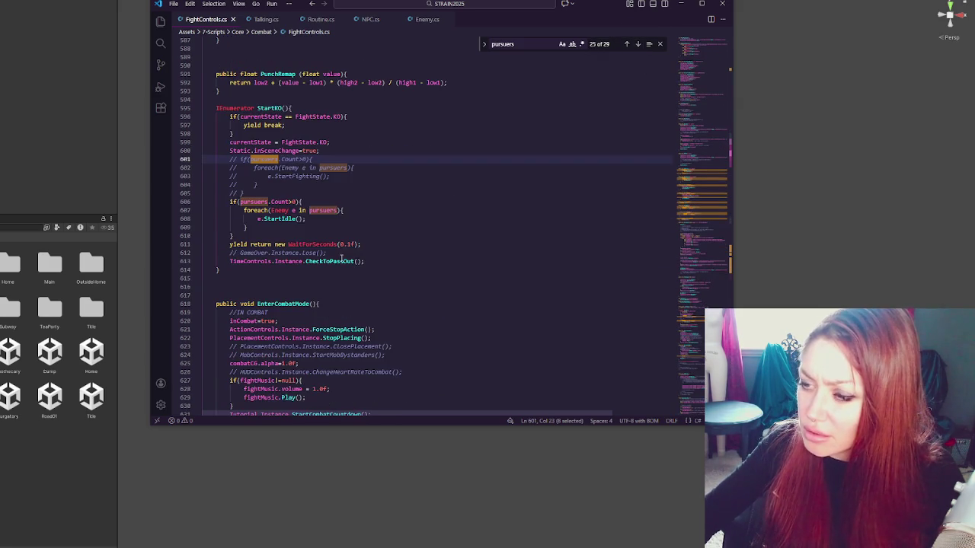
{"action": "left_click", "coordinate": [304, 184]}
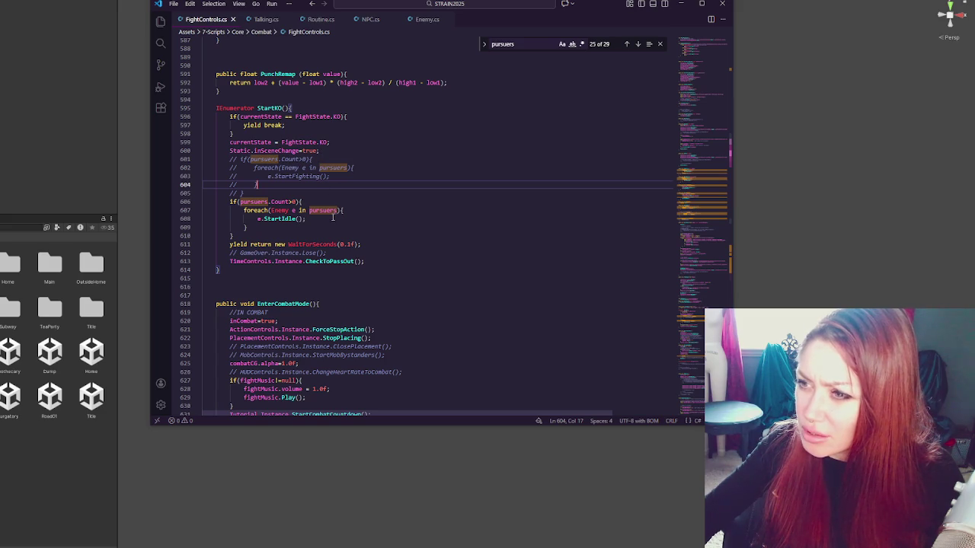
{"action": "left_click", "coordinate": [353, 160], "text": "shift"}
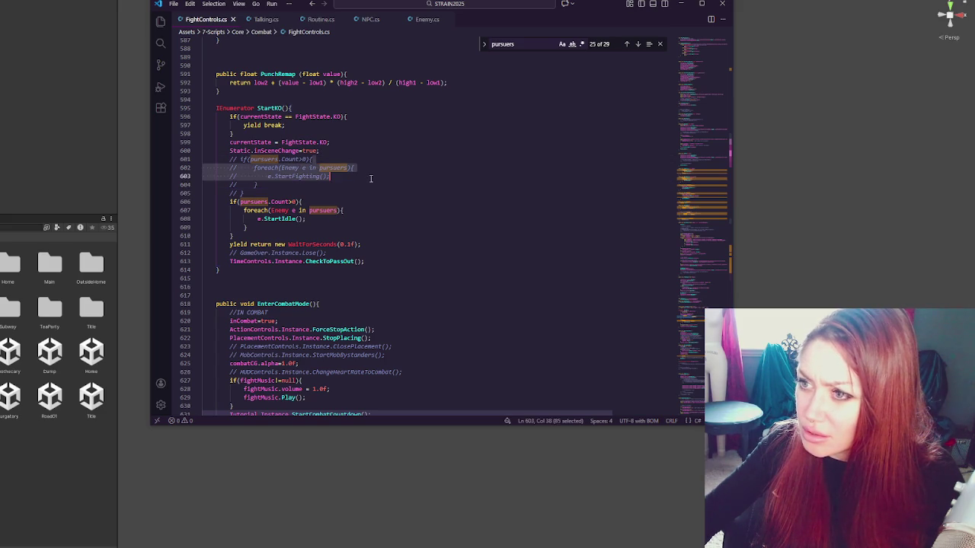
{"action": "left_click_drag", "start_coordinate": [355, 150], "coordinate": [298, 188]}
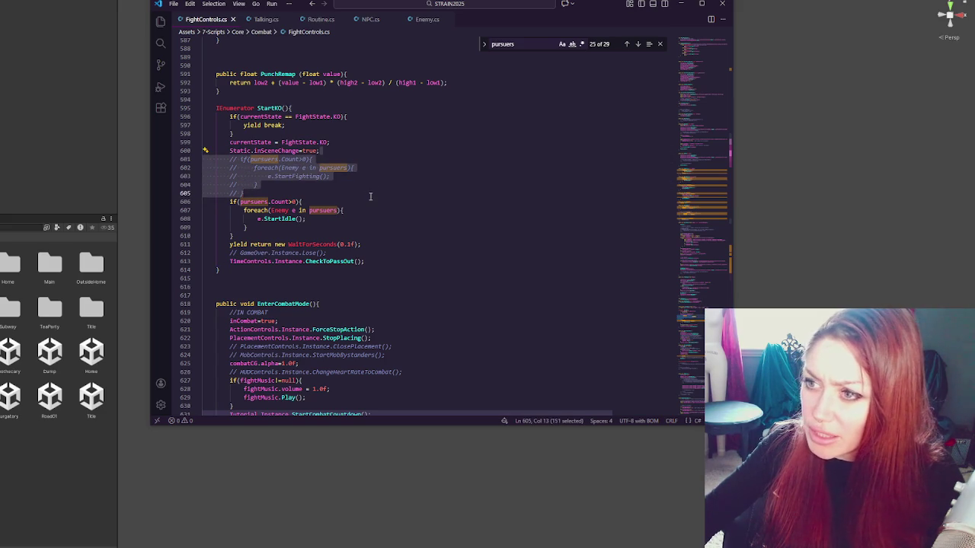
{"action": "key", "text": "Delete"}
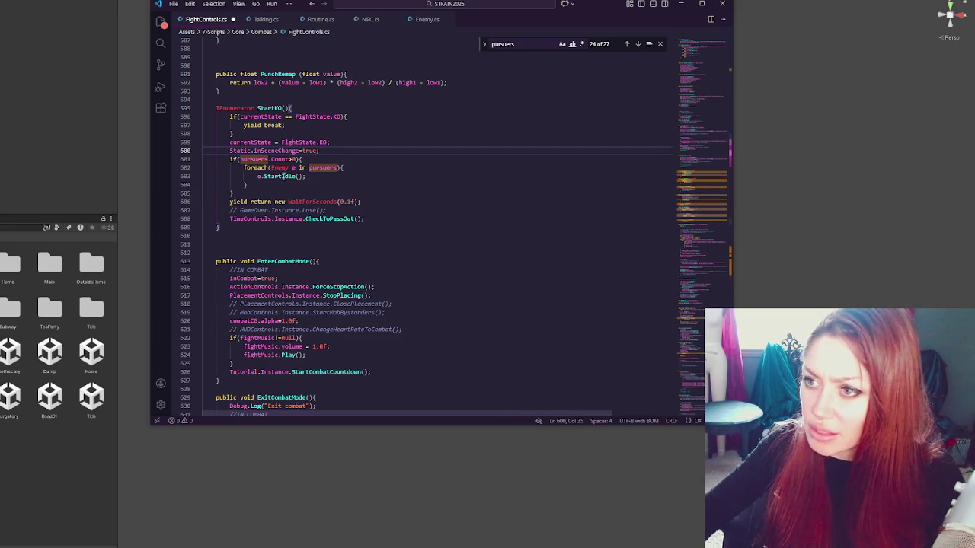
Step: Comment out the block that idles the pursuers and delete the commented GameOver Lose line
{"action": "left_click_drag", "start_coordinate": [320, 150], "coordinate": [248, 195]}
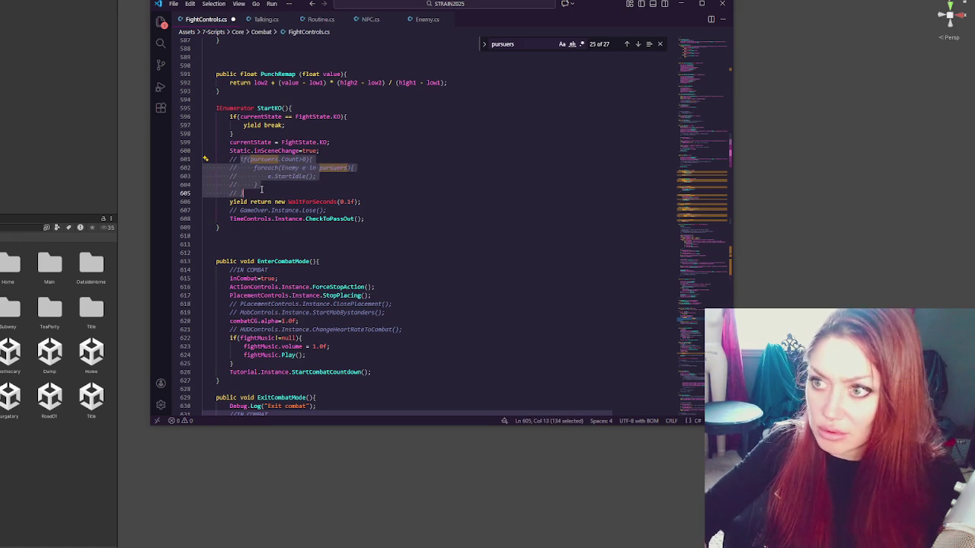
{"action": "key", "text": "ctrl+slash"}
{"action": "left_click", "coordinate": [298, 201]}
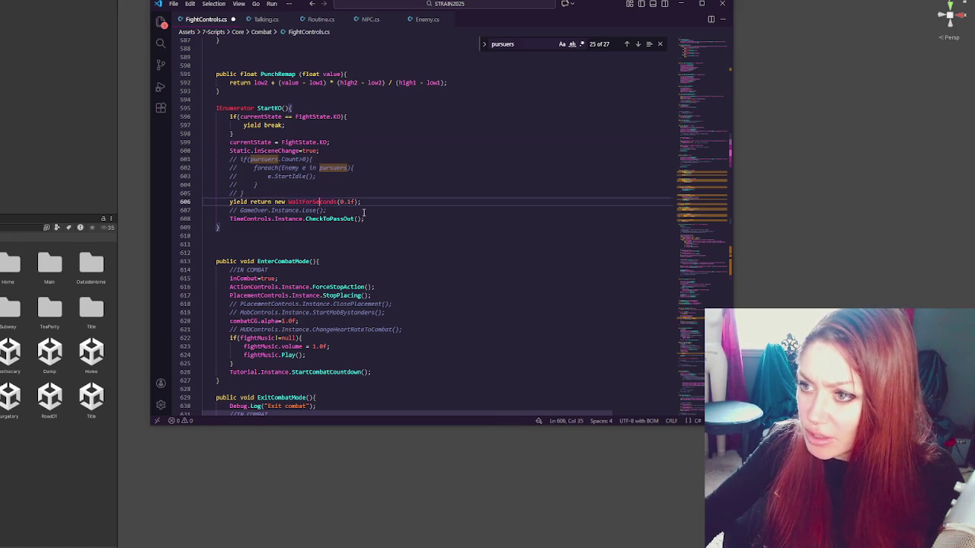
{"action": "left_click_drag", "start_coordinate": [364, 202], "coordinate": [386, 210]}
{"action": "key", "text": "Delete"}
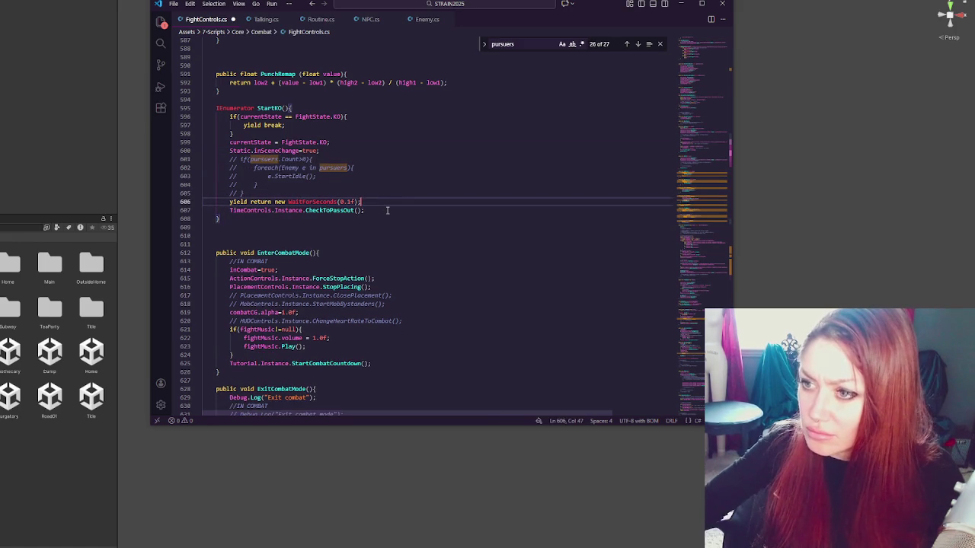
Step: Review the CheckToPassOut call and the currentState and InSceneChange references in StartKO
{"action": "left_click", "coordinate": [316, 210]}
{"action": "double_click", "coordinate": [316, 210]}
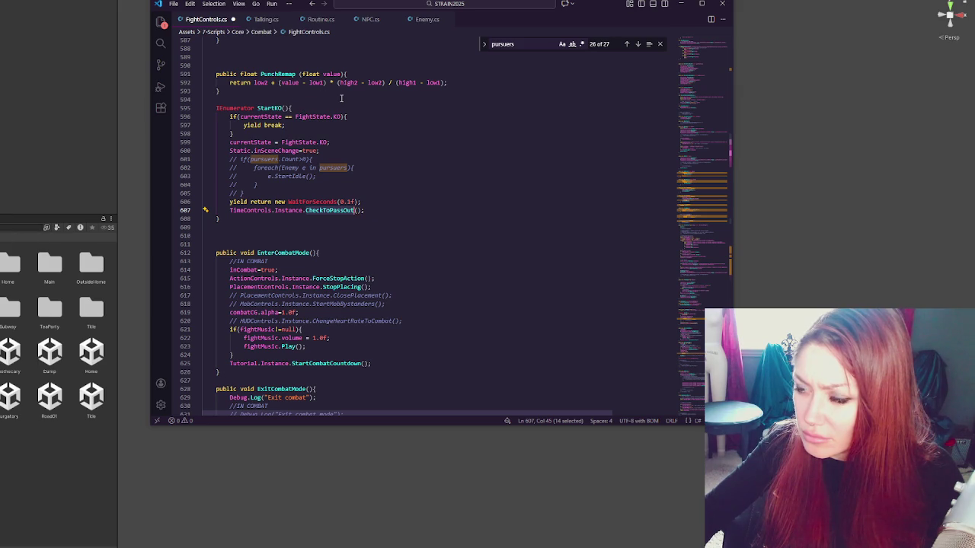
{"action": "double_click", "coordinate": [259, 142]}
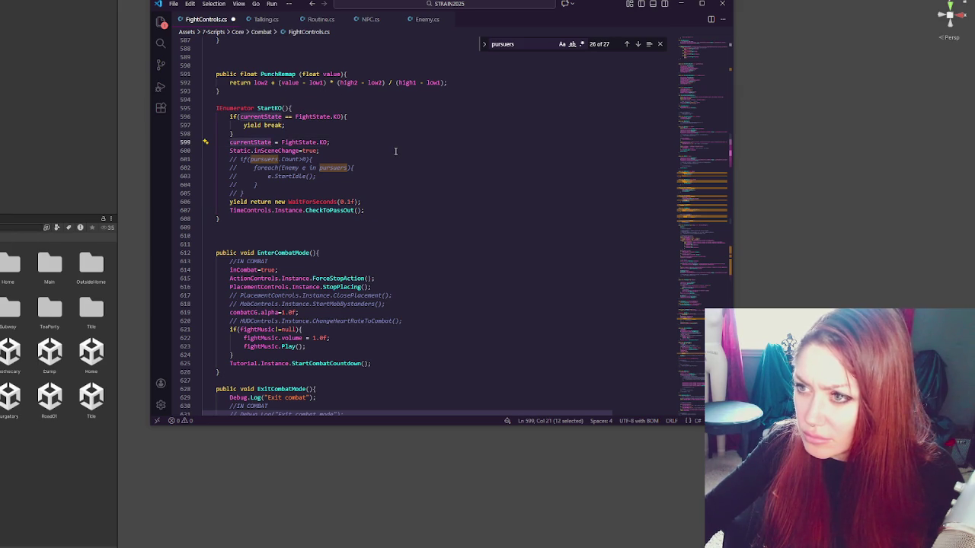
{"action": "left_click", "coordinate": [395, 151]}
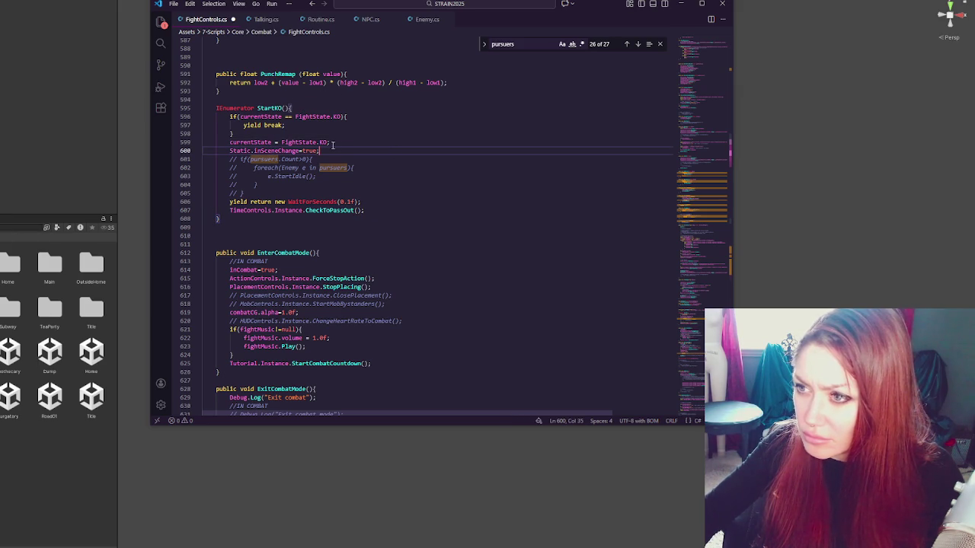
{"action": "left_click", "coordinate": [303, 143]}
{"action": "left_click", "coordinate": [355, 144]}
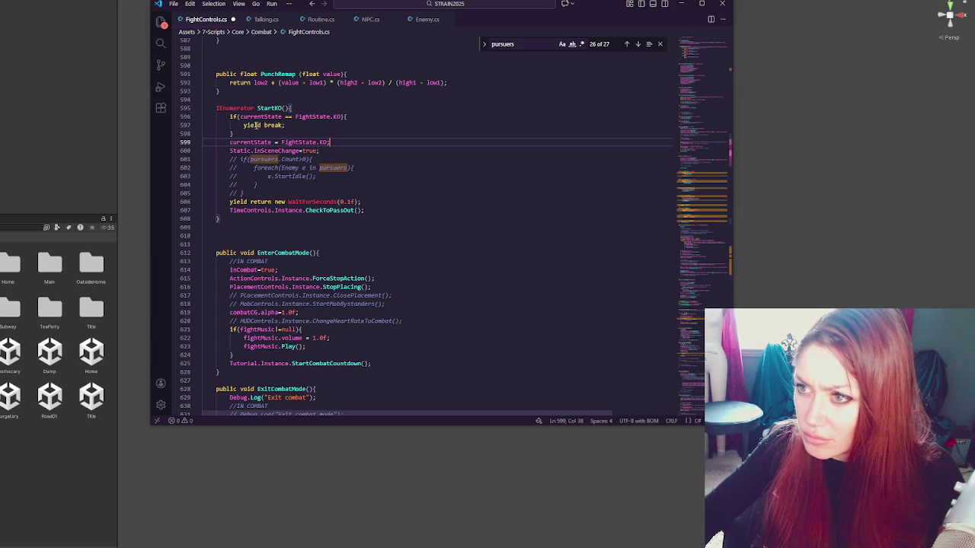
{"action": "double_click", "coordinate": [274, 151]}
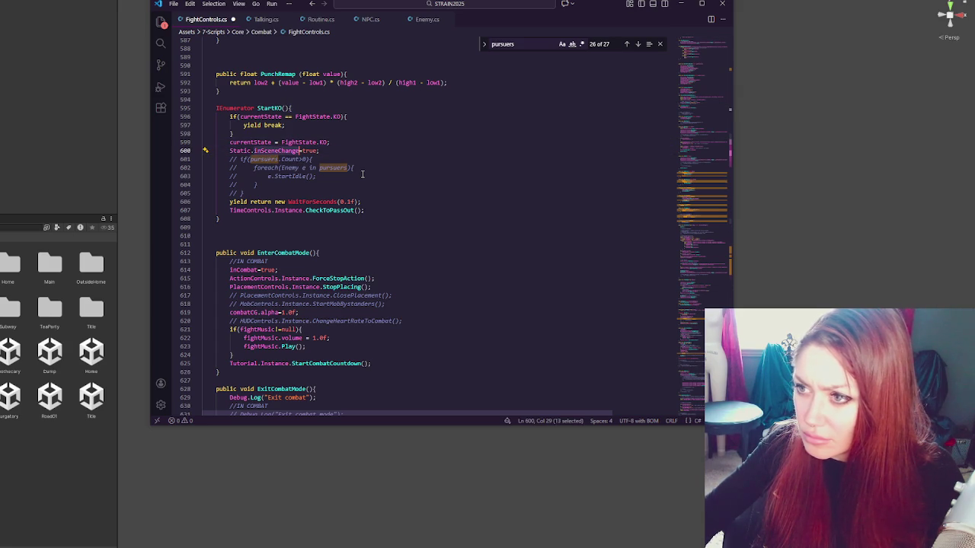
{"action": "left_click", "coordinate": [363, 175]}
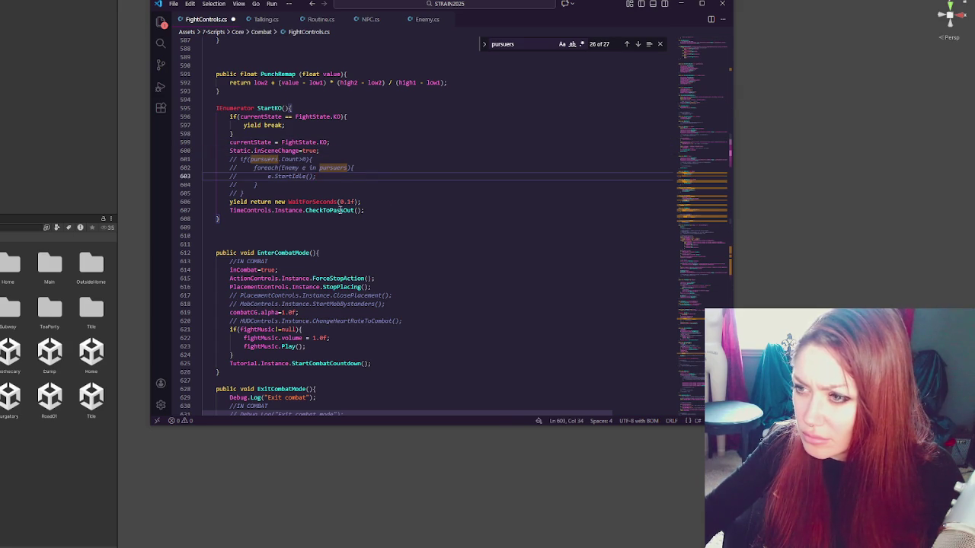
{"action": "double_click", "coordinate": [340, 210]}
{"action": "key", "text": "ctrl+c"}
{"action": "left_click", "coordinate": [5, 226]}
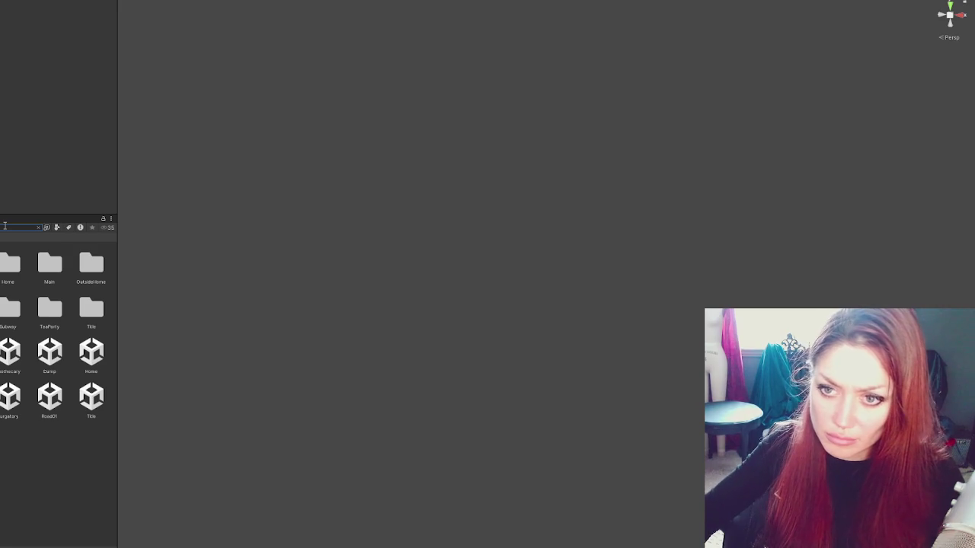
Step: Search CheckToPassOut in the Project panel and read its definition in TimeControls.cs
{"action": "type", "text": "CheckToPassOut"}
{"action": "left_click", "coordinate": [22, 255]}
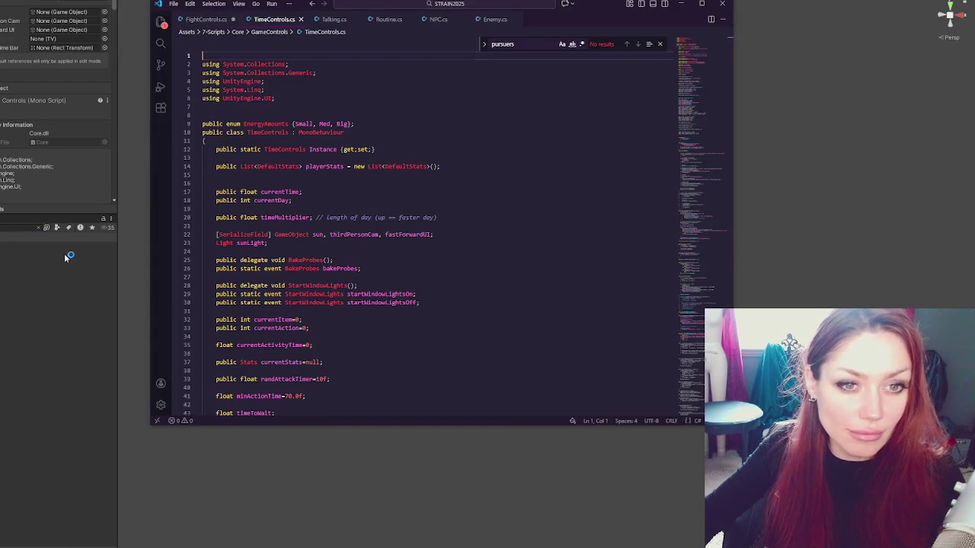
{"action": "key", "text": "ctrl+v"}
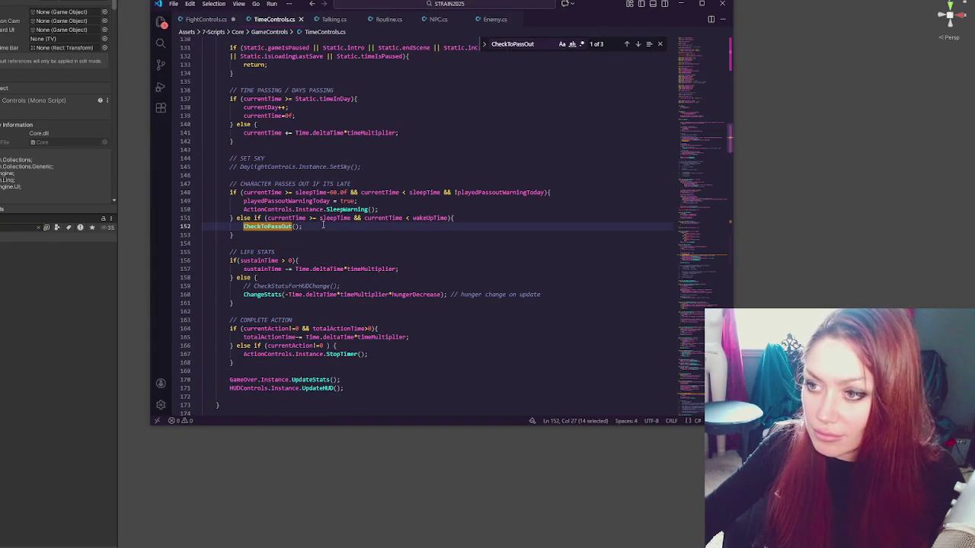
{"action": "left_click", "coordinate": [637, 43]}
{"action": "left_click", "coordinate": [637, 44]}
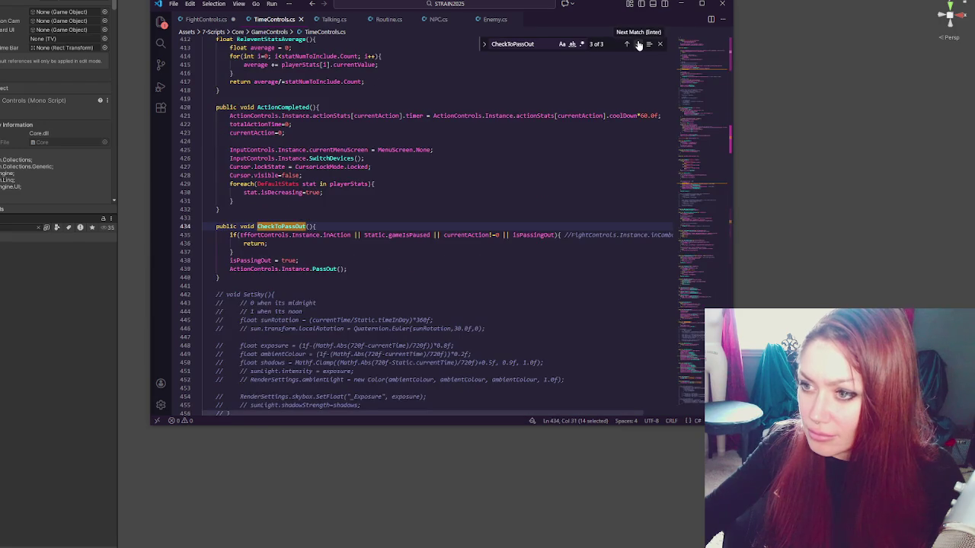
{"action": "scroll", "coordinate": [386, 168], "scroll_direction": "down", "scroll_amount": 3}
{"action": "left_click", "coordinate": [414, 216]}
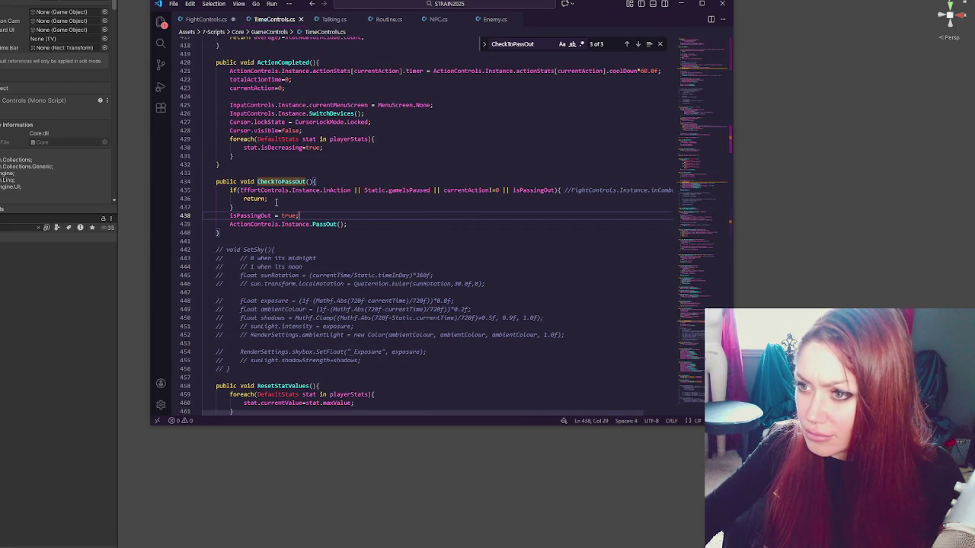
{"action": "left_click", "coordinate": [373, 224]}
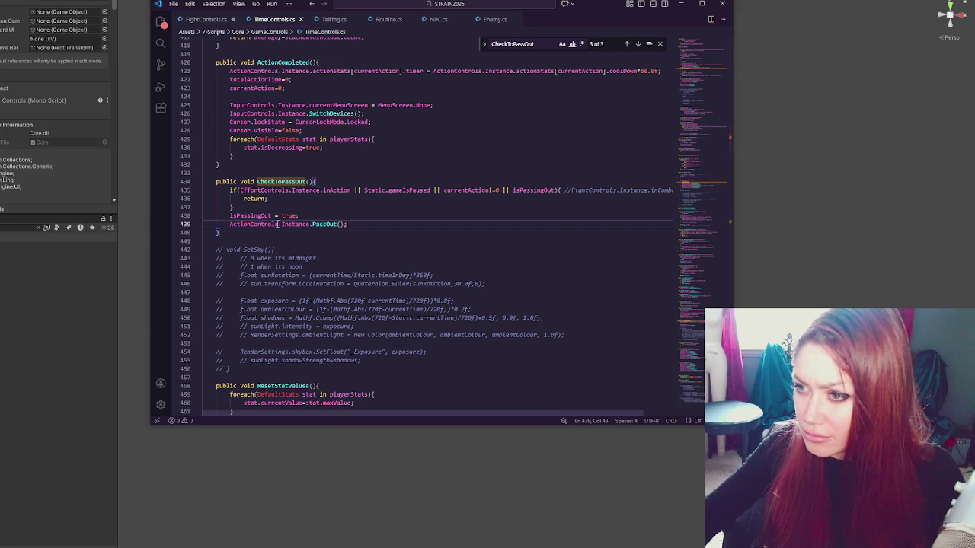
{"action": "key", "text": "alt+Tab"}
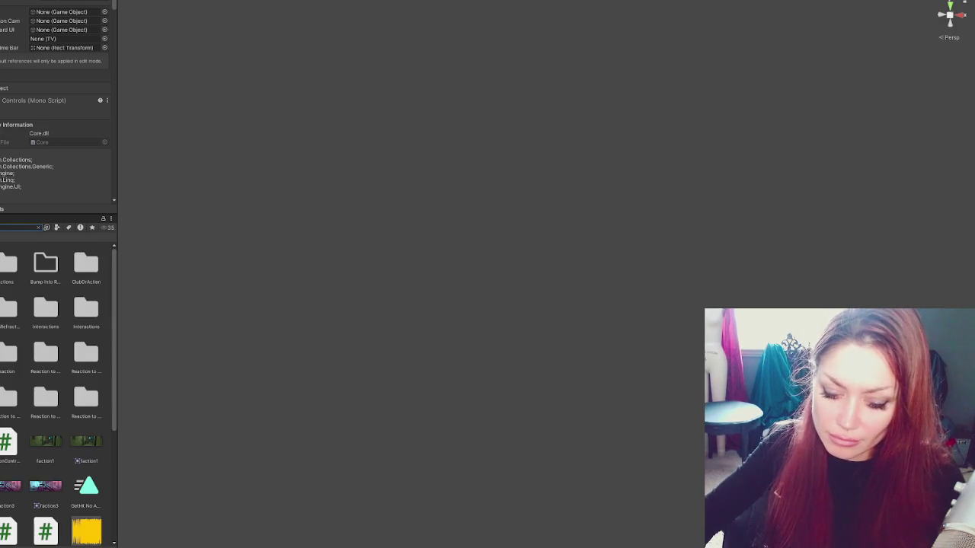
Step: Find the PassOut method in ActionControls.cs and comment out the Debug.Log line printing 2
{"action": "key", "text": "alt+Tab"}
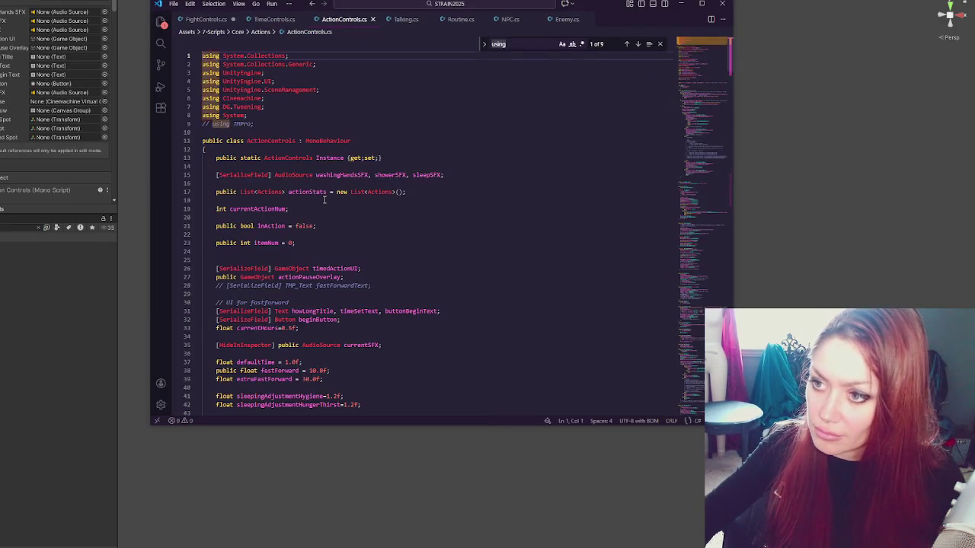
{"action": "type", "text": "PassOut"}
{"action": "left_click", "coordinate": [318, 227]}
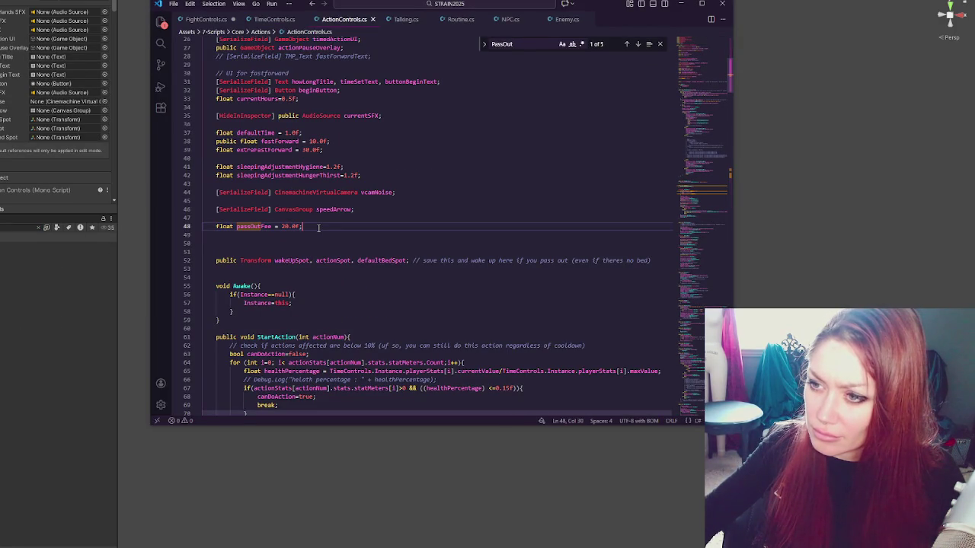
{"action": "left_click", "coordinate": [638, 44]}
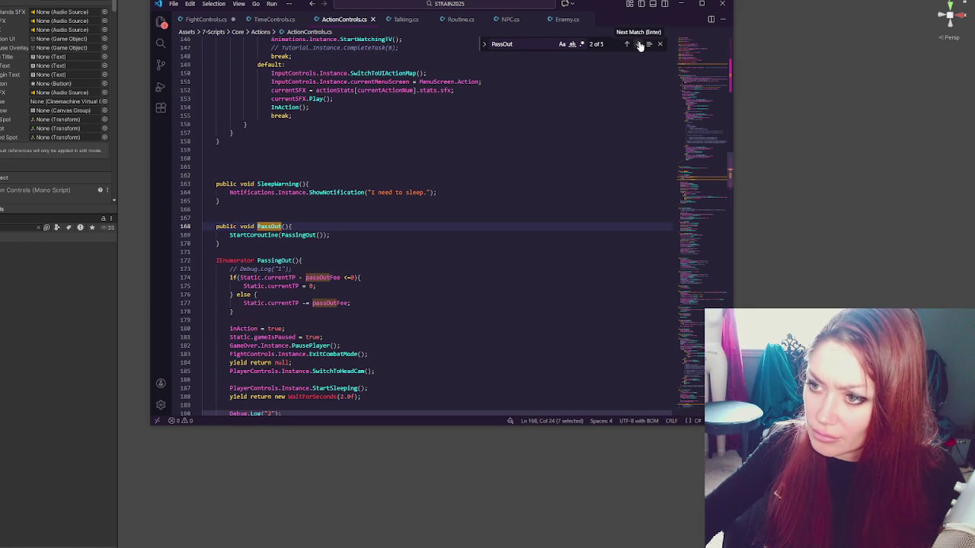
{"action": "scroll", "coordinate": [360, 226], "scroll_direction": "down", "scroll_amount": 3}
{"action": "left_click", "coordinate": [359, 225]}
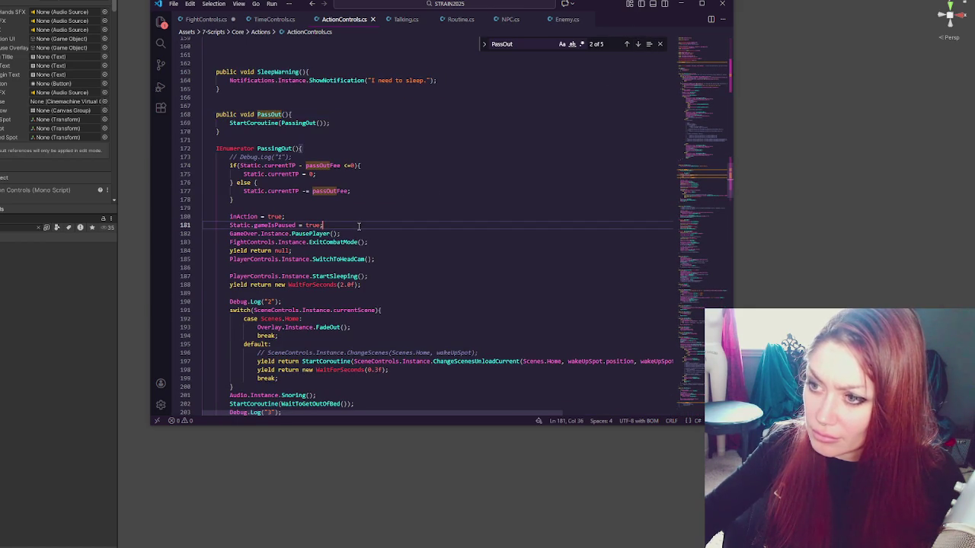
{"action": "scroll", "coordinate": [360, 226], "scroll_direction": "down", "scroll_amount": 1}
{"action": "left_click_drag", "start_coordinate": [326, 257], "coordinate": [313, 247]}
{"action": "key", "text": "ctrl+slash"}
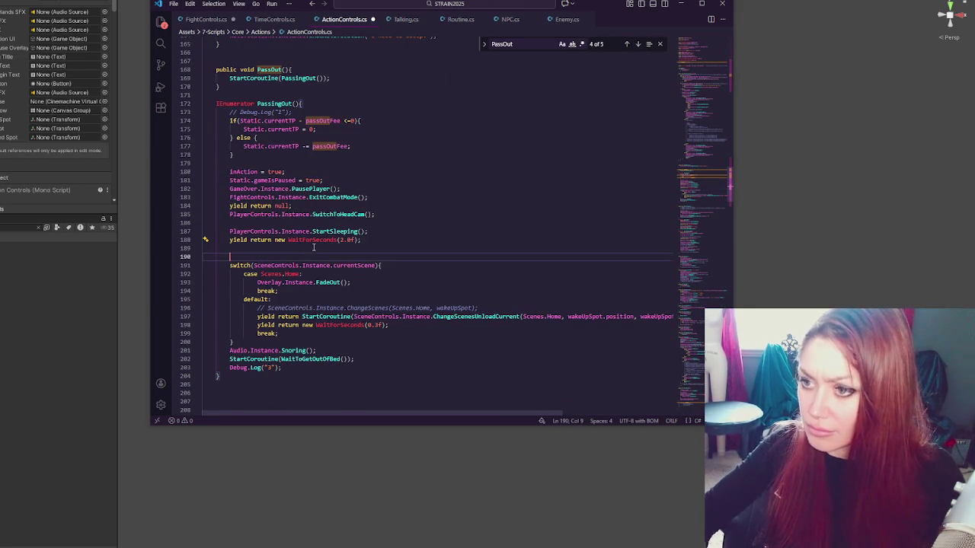
Step: Delete the leftover Debug.Log("3") line from the PassingOut coroutine
{"action": "left_click", "coordinate": [86, 247]}
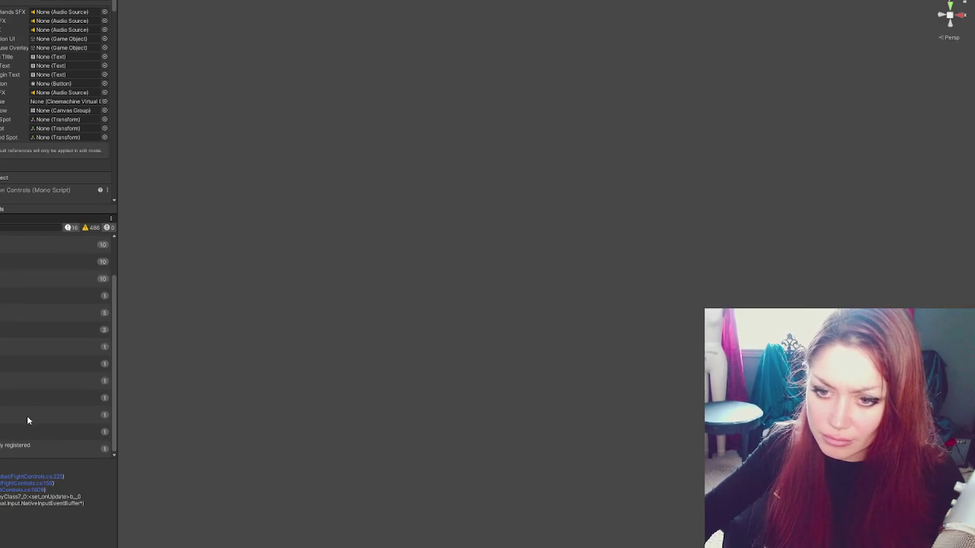
{"action": "key", "text": "alt+Tab"}
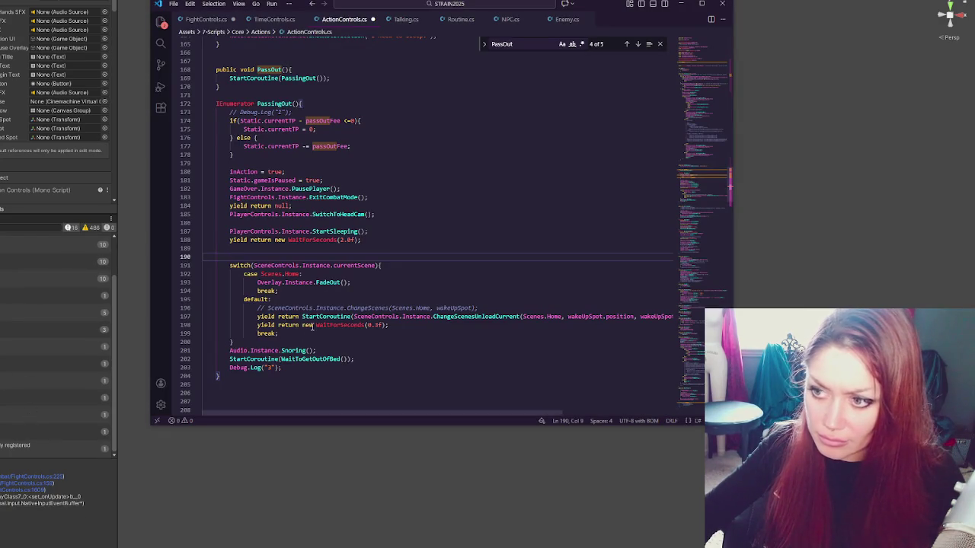
{"action": "left_click_drag", "start_coordinate": [333, 373], "coordinate": [372, 362]}
{"action": "key", "text": "BackSpace"}
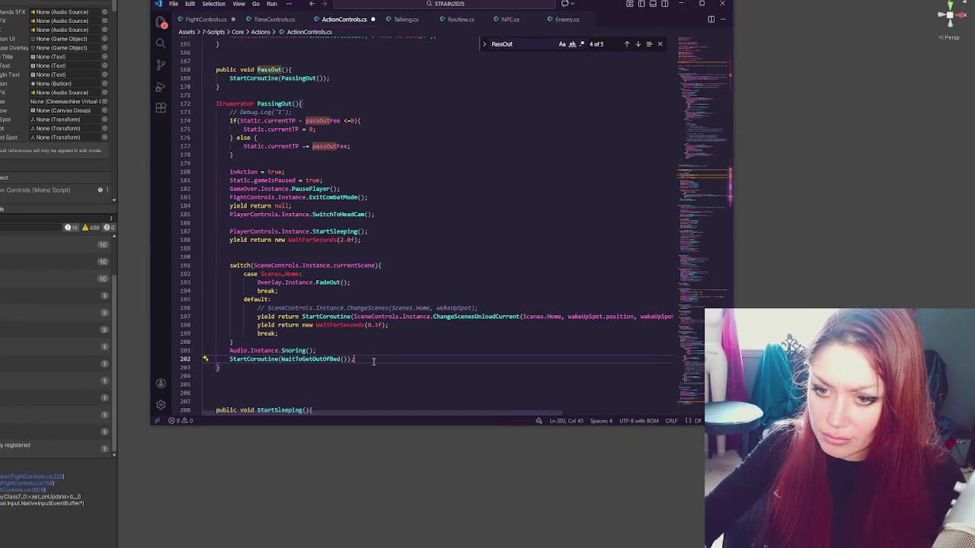
Step: Read through PassingOut's inAction, gameIsPaused, GameOver and ExitCombatMode lines, then return to FightControls.cs
{"action": "left_click", "coordinate": [373, 292]}
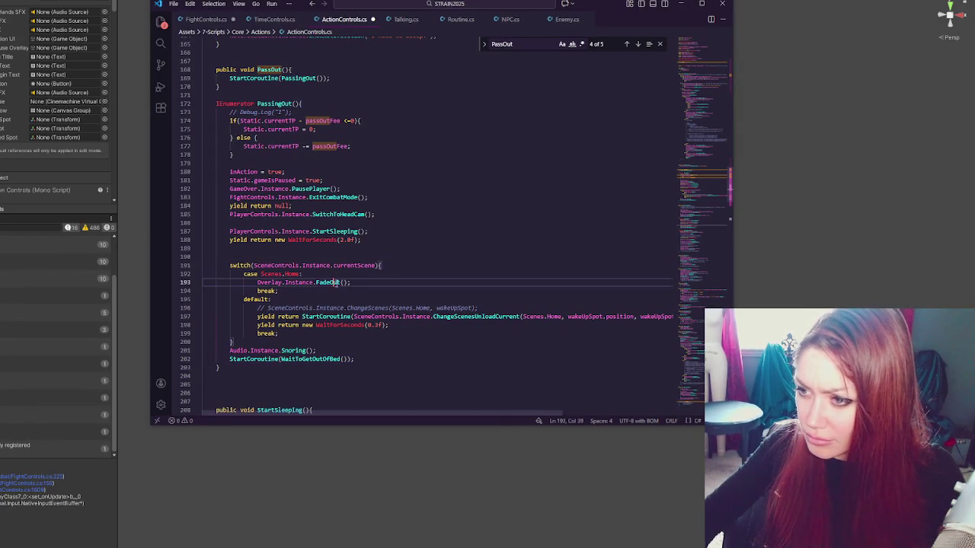
{"action": "left_click", "coordinate": [381, 249]}
{"action": "left_click", "coordinate": [280, 103]}
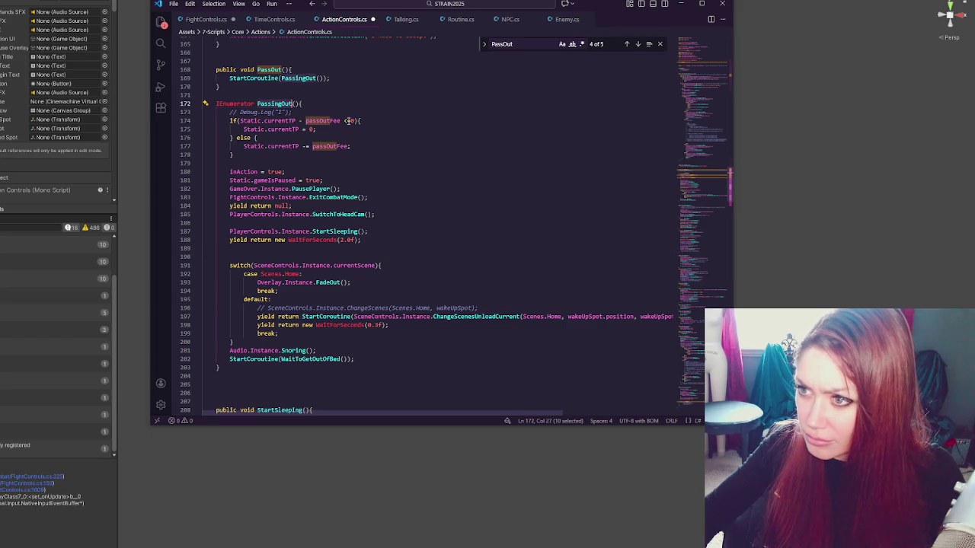
{"action": "left_click_drag", "start_coordinate": [247, 172], "coordinate": [251, 172]}
{"action": "double_click", "coordinate": [274, 181]}
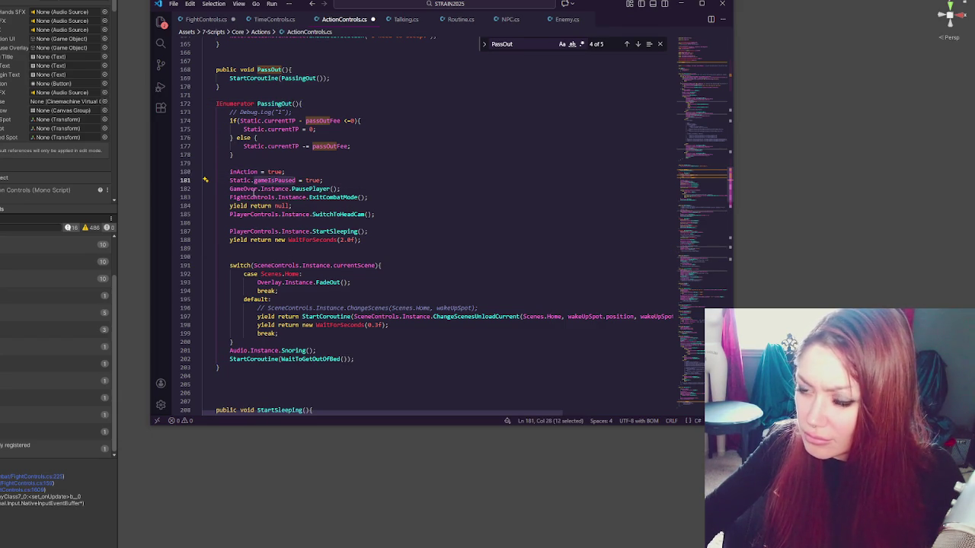
{"action": "double_click", "coordinate": [244, 189]}
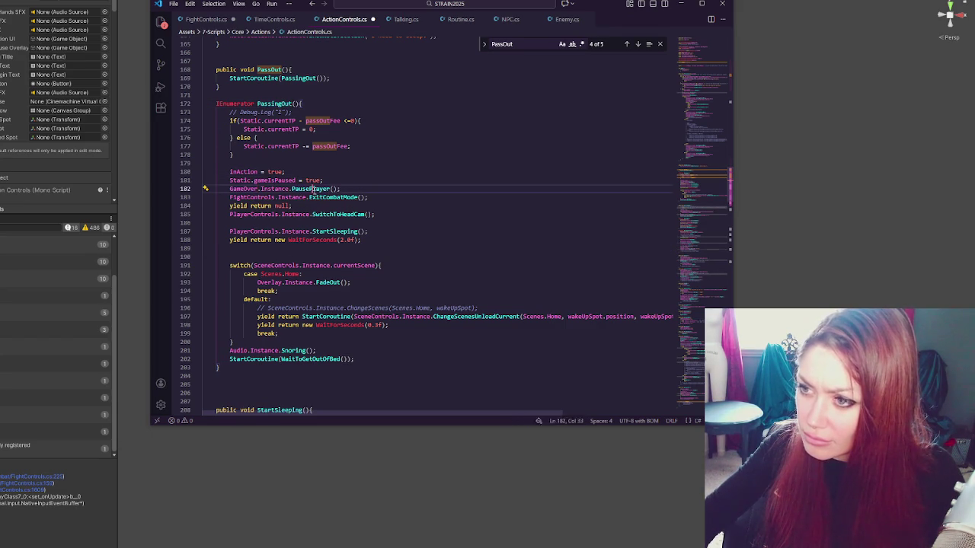
{"action": "double_click", "coordinate": [320, 198]}
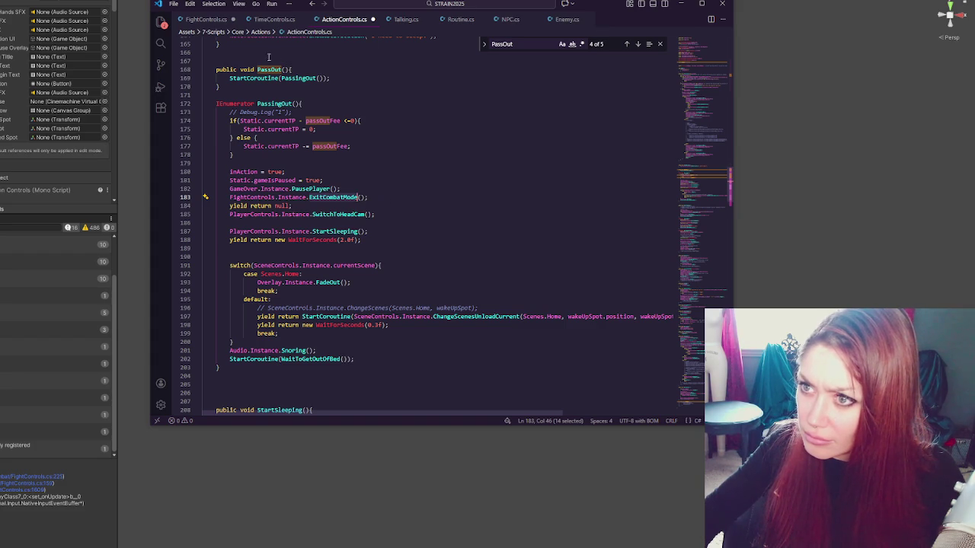
{"action": "left_click", "coordinate": [214, 21]}
Step: Scroll through FightControls.cs field declarations and start a search for ExitCombatMode
{"action": "left_click_drag", "start_coordinate": [713, 183], "coordinate": [713, 33]}
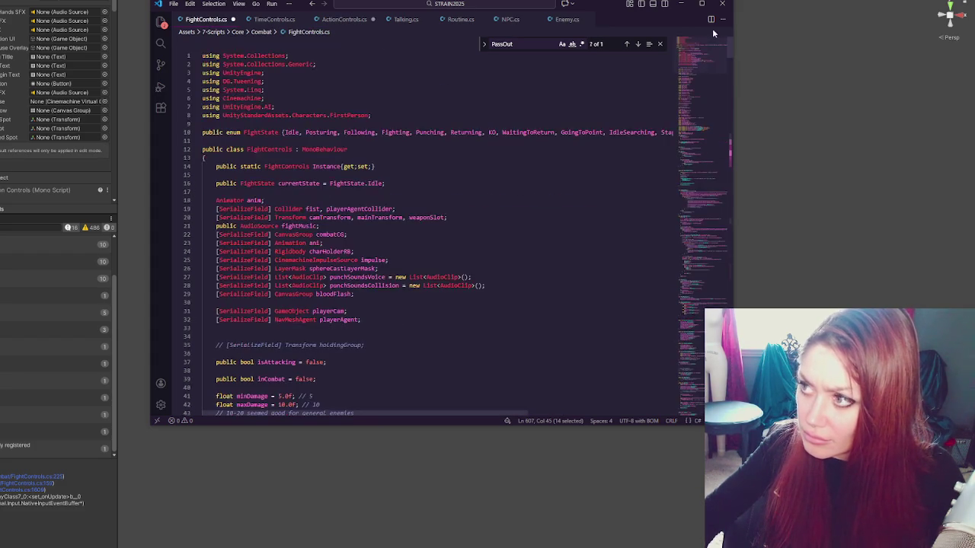
{"action": "scroll", "coordinate": [350, 172], "scroll_direction": "down", "scroll_amount": 3}
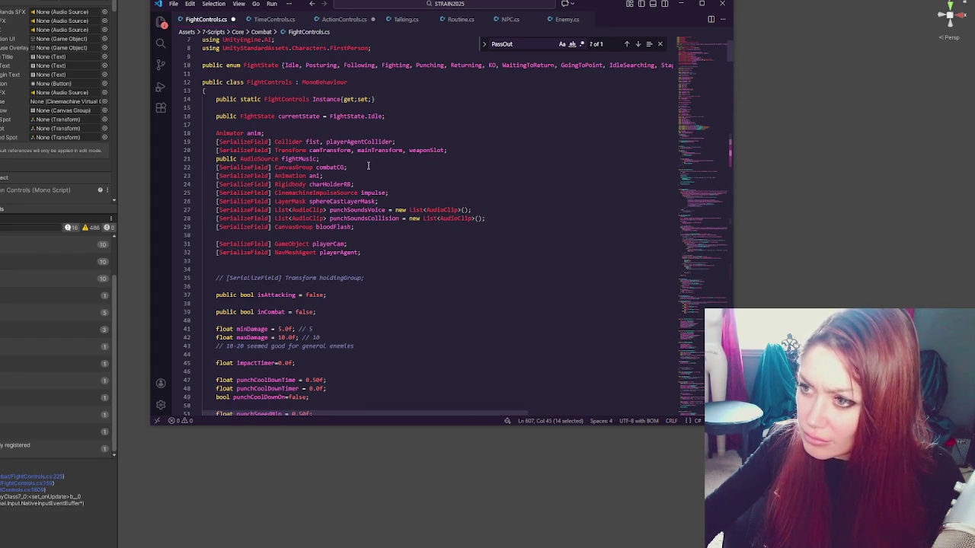
{"action": "scroll", "coordinate": [364, 165], "scroll_direction": "down", "scroll_amount": 5}
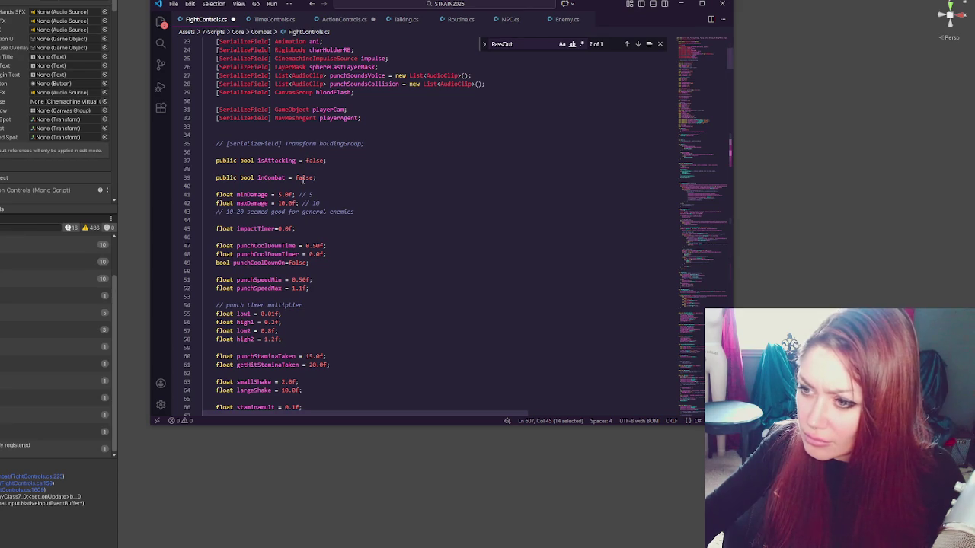
{"action": "scroll", "coordinate": [305, 178], "scroll_direction": "down", "scroll_amount": 4}
{"action": "scroll", "coordinate": [317, 172], "scroll_direction": "down", "scroll_amount": 5}
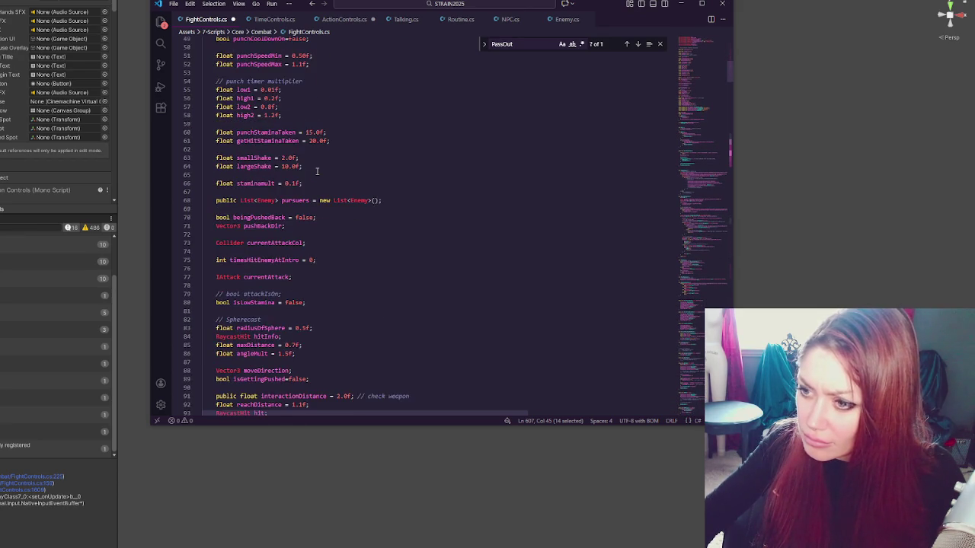
{"action": "scroll", "coordinate": [318, 174], "scroll_direction": "up", "scroll_amount": 13}
{"action": "scroll", "coordinate": [348, 174], "scroll_direction": "up", "scroll_amount": 3}
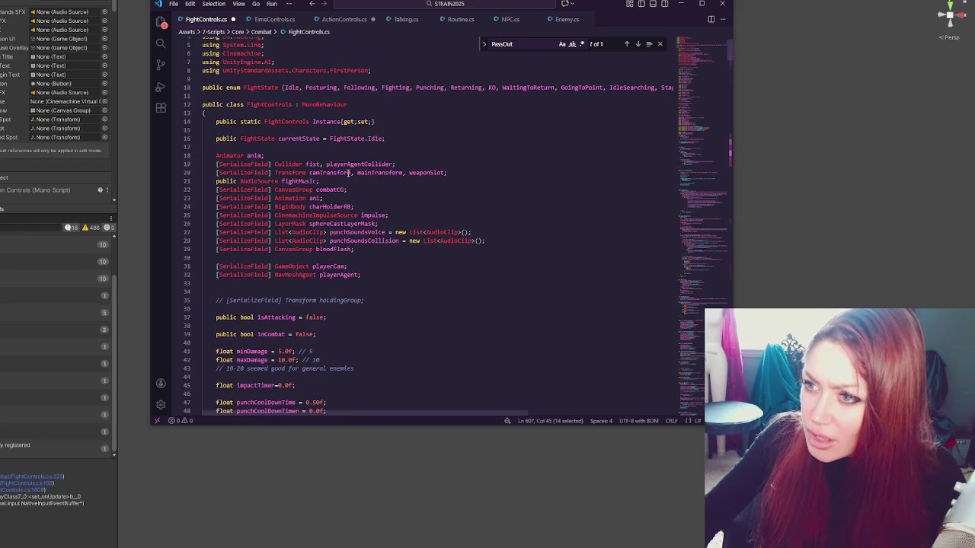
{"action": "scroll", "coordinate": [347, 160], "scroll_direction": "down", "scroll_amount": 12}
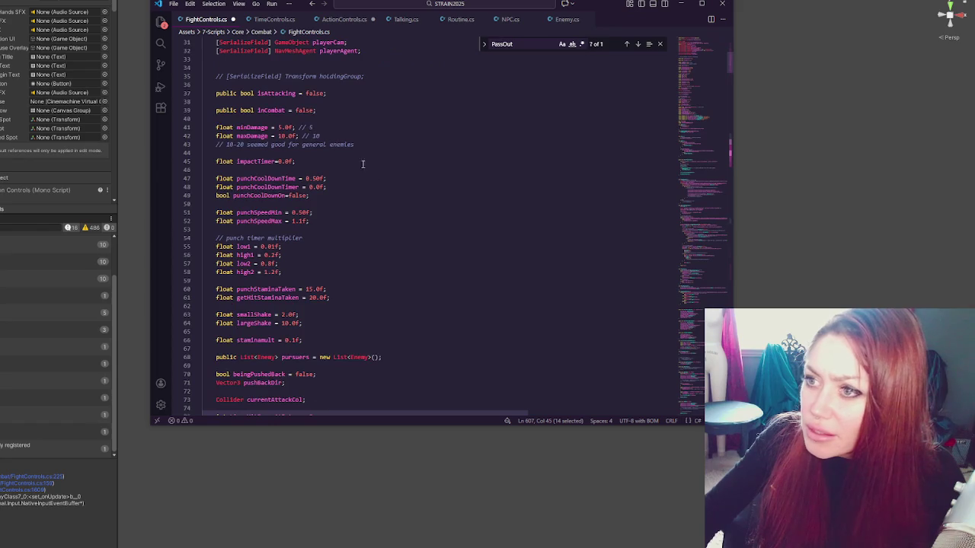
{"action": "scroll", "coordinate": [358, 138], "scroll_direction": "down", "scroll_amount": 4}
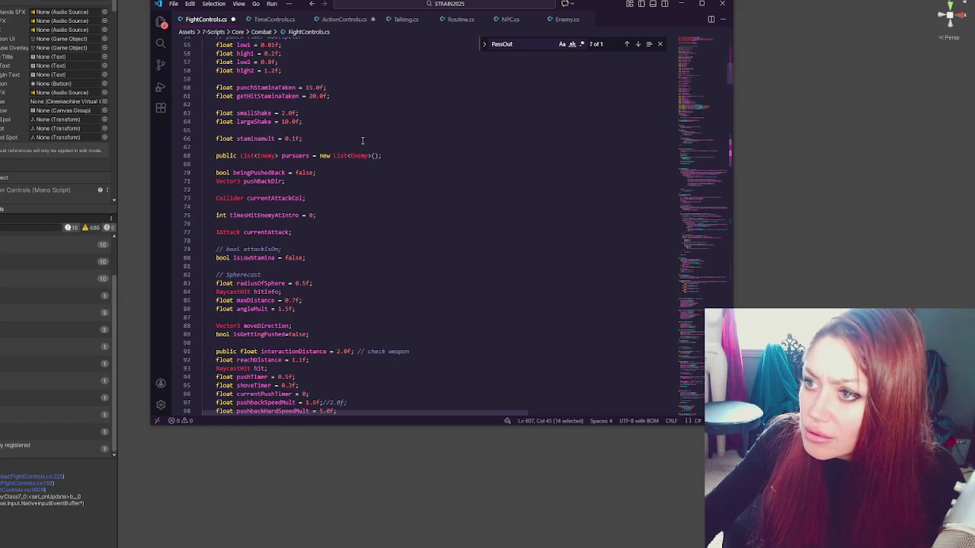
{"action": "scroll", "coordinate": [362, 140], "scroll_direction": "down", "scroll_amount": 4}
{"action": "scroll", "coordinate": [364, 140], "scroll_direction": "down", "scroll_amount": 4}
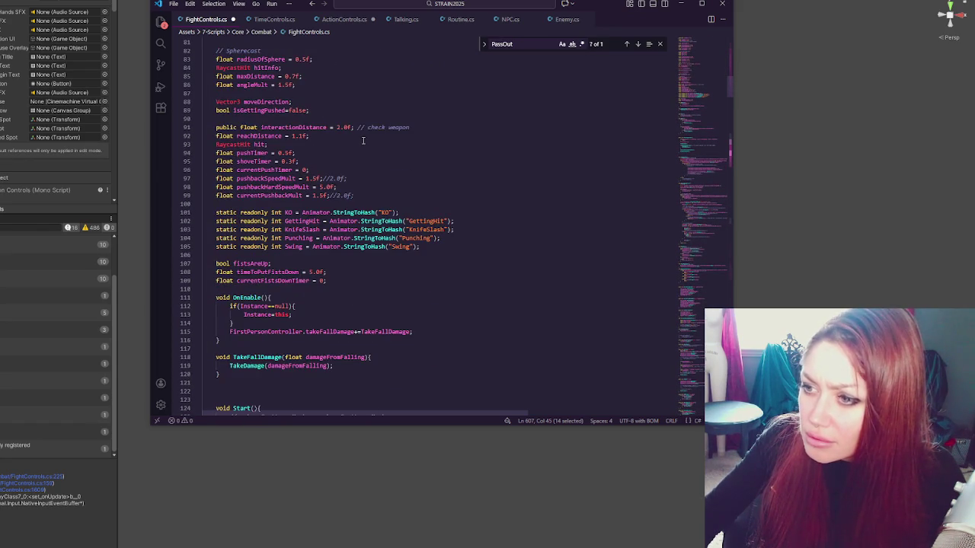
{"action": "scroll", "coordinate": [358, 152], "scroll_direction": "down", "scroll_amount": 4}
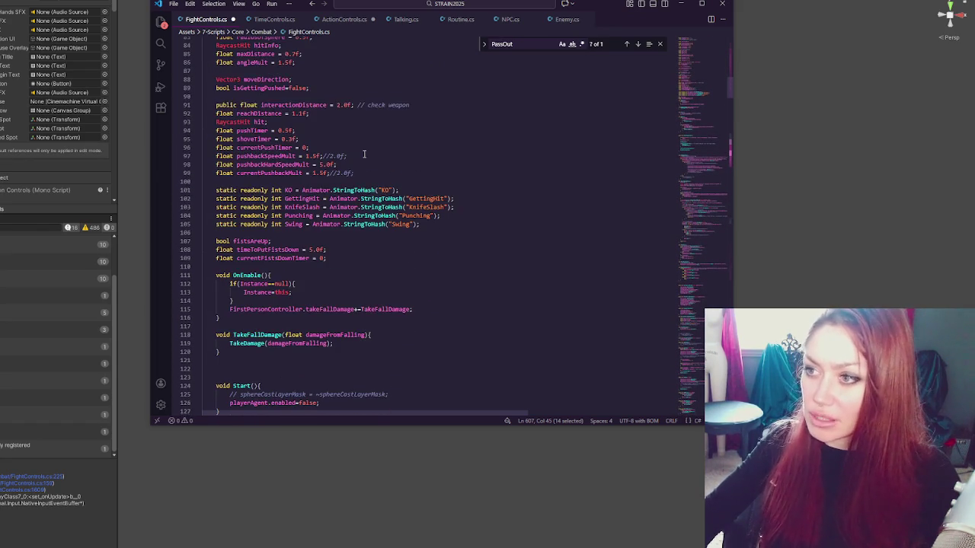
{"action": "scroll", "coordinate": [304, 237], "scroll_direction": "up", "scroll_amount": 3}
{"action": "scroll", "coordinate": [304, 237], "scroll_direction": "up", "scroll_amount": 3}
{"action": "scroll", "coordinate": [324, 253], "scroll_direction": "up", "scroll_amount": 3}
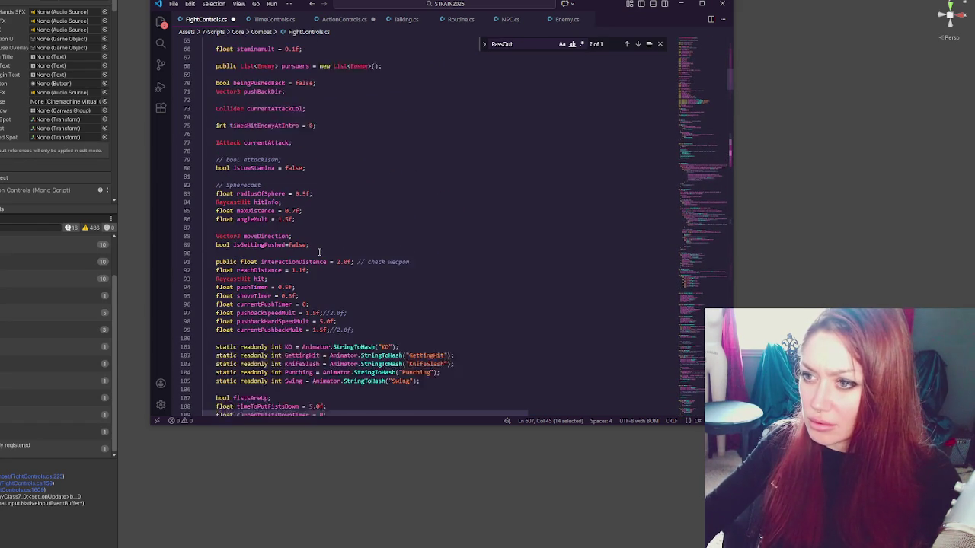
{"action": "scroll", "coordinate": [317, 250], "scroll_direction": "up", "scroll_amount": 9}
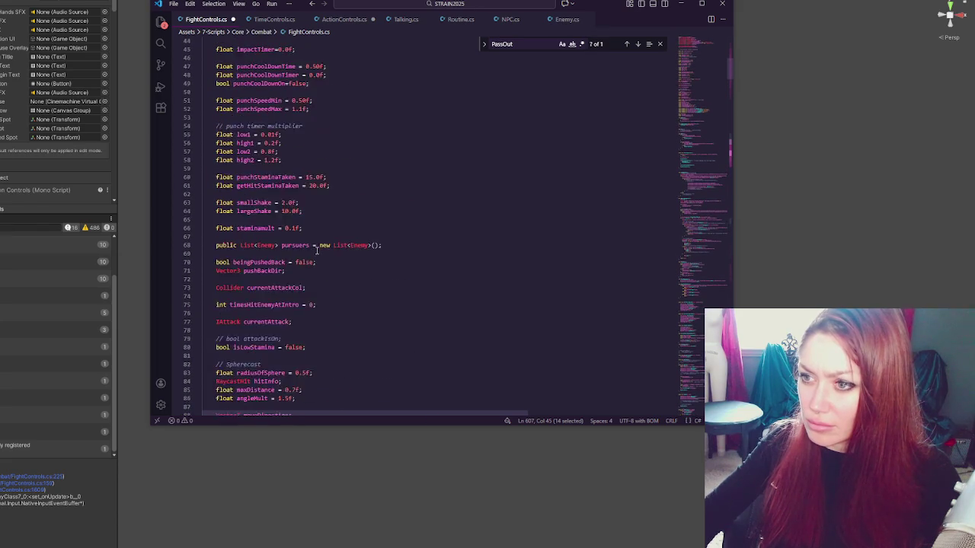
{"action": "scroll", "coordinate": [316, 251], "scroll_direction": "up", "scroll_amount": 4}
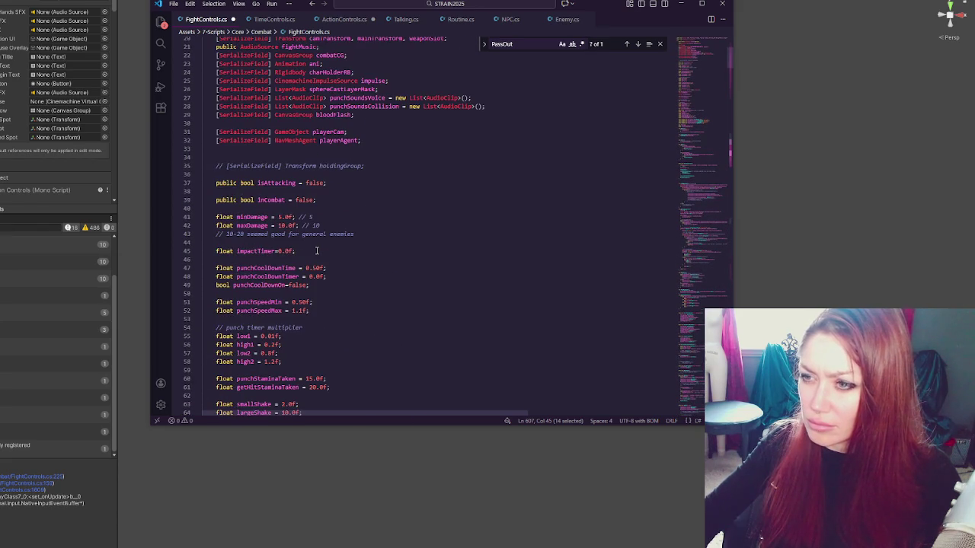
{"action": "scroll", "coordinate": [317, 250], "scroll_direction": "up", "scroll_amount": 1}
{"action": "key", "text": "ctrl+f"}
Step: Jump to ExitCombatMode and insert a blank line after the combatCG.alpha line
{"action": "key", "text": "Return"}
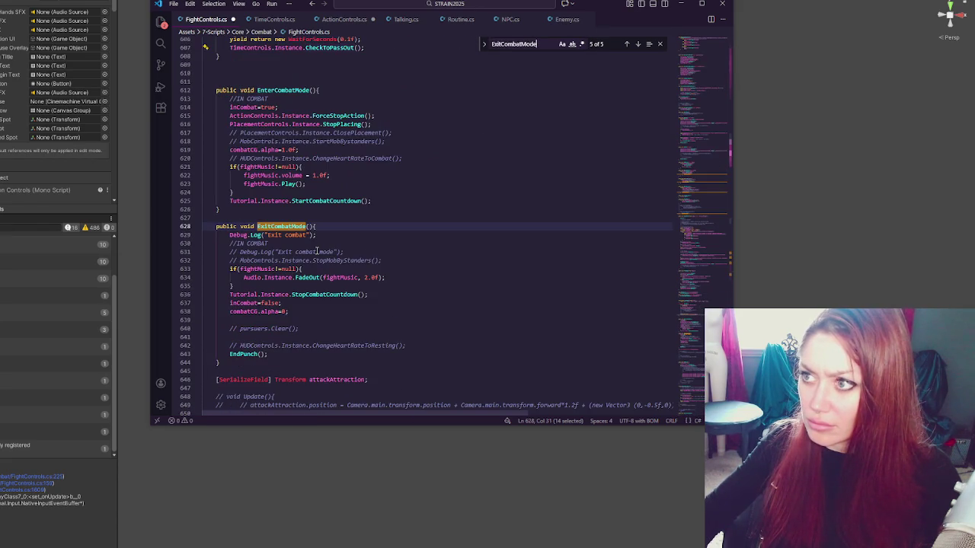
{"action": "left_click", "coordinate": [317, 250]}
{"action": "left_click", "coordinate": [345, 304]}
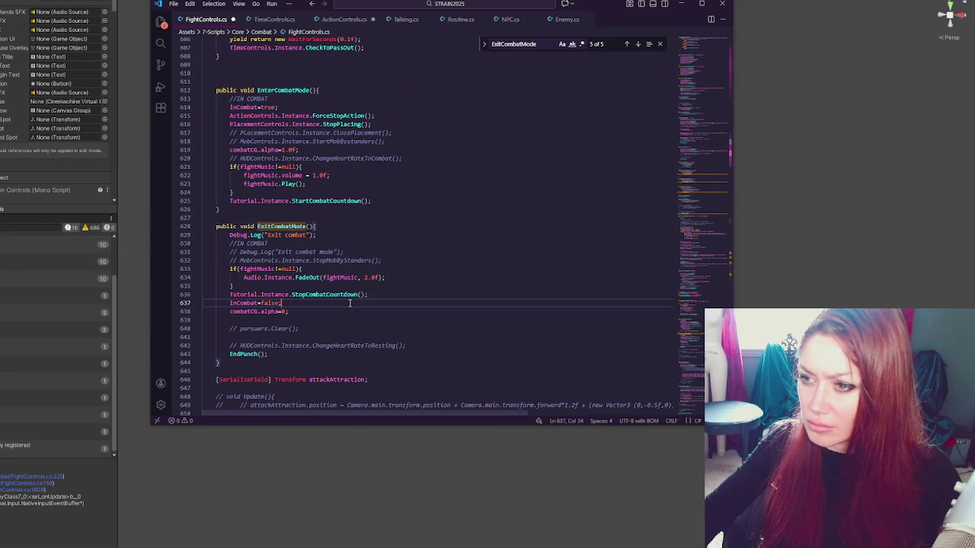
{"action": "left_click", "coordinate": [379, 295]}
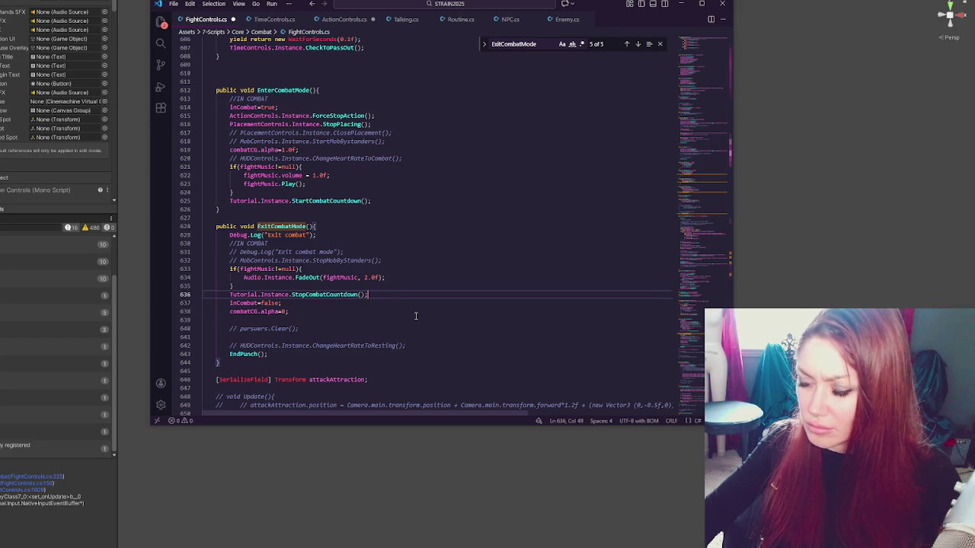
{"action": "left_click", "coordinate": [345, 311]}
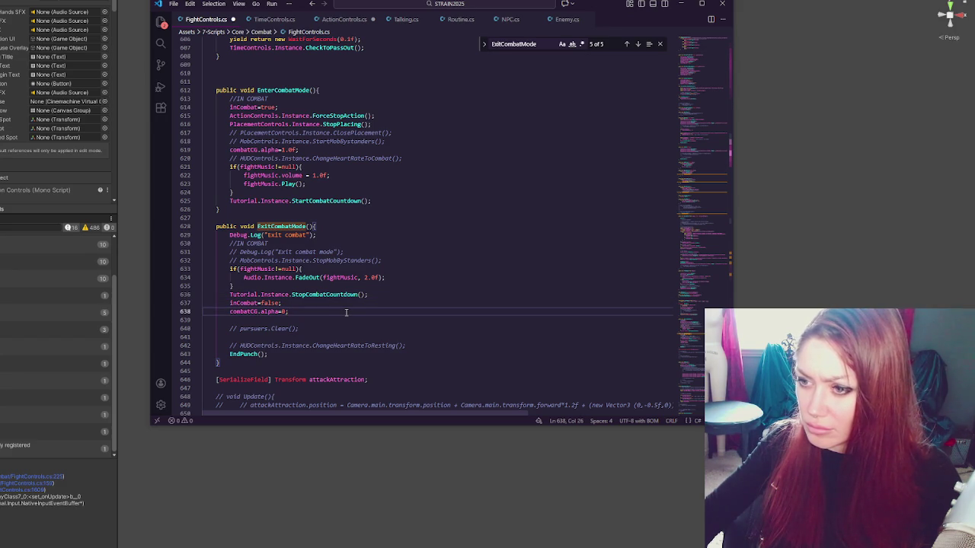
{"action": "key", "text": "Return"}
{"action": "key", "text": "Return"}
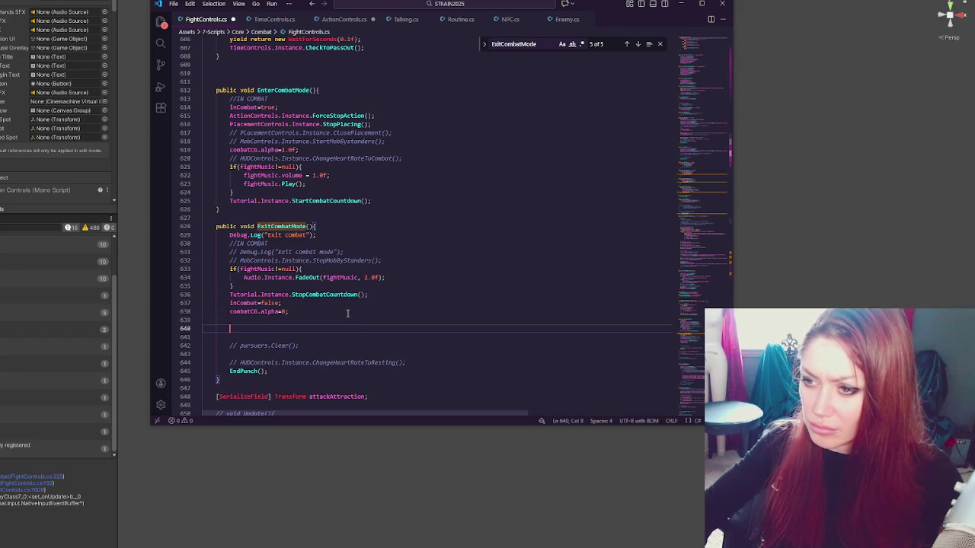
{"action": "left_click", "coordinate": [305, 369]}
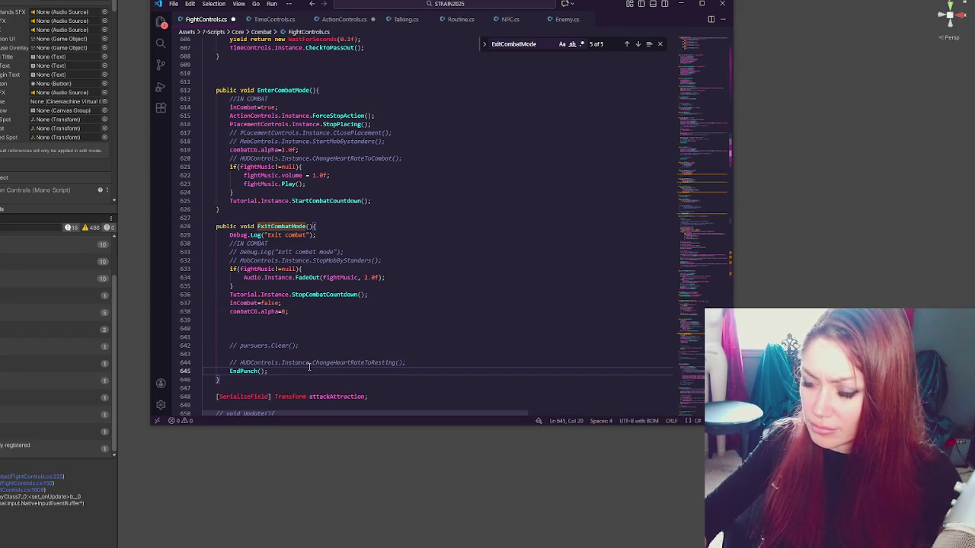
Step: Look up StartKO and select the currentState declaration
{"action": "left_click", "coordinate": [528, 42]}
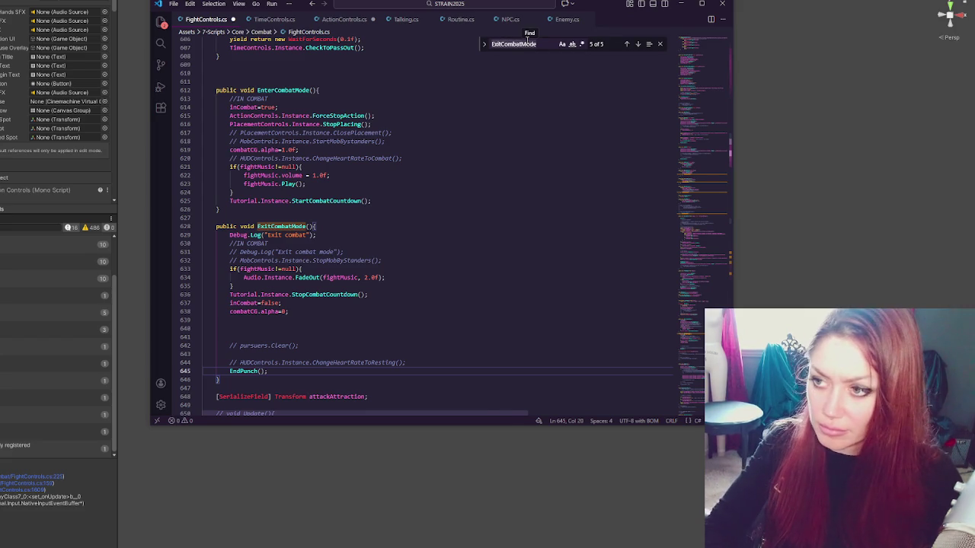
{"action": "type", "text": "startko"}
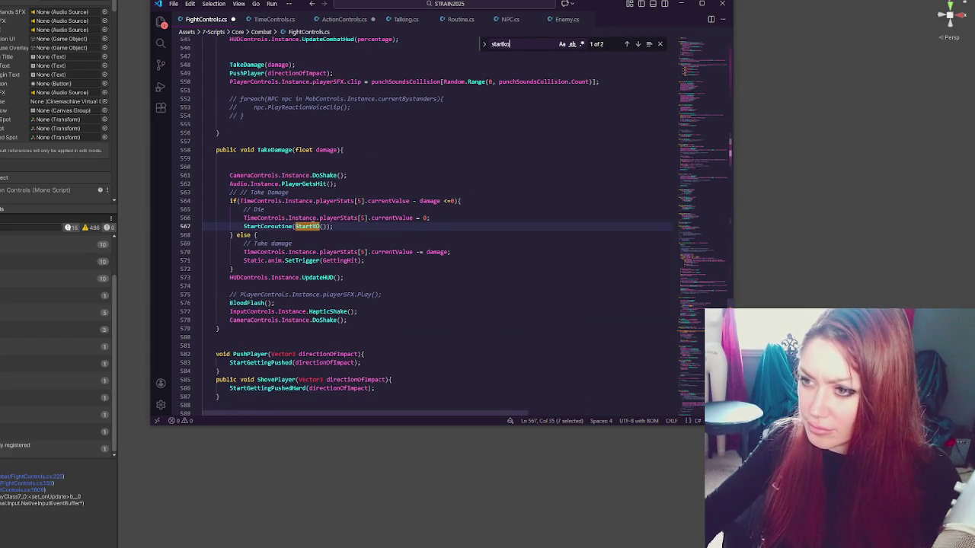
{"action": "left_click", "coordinate": [638, 43]}
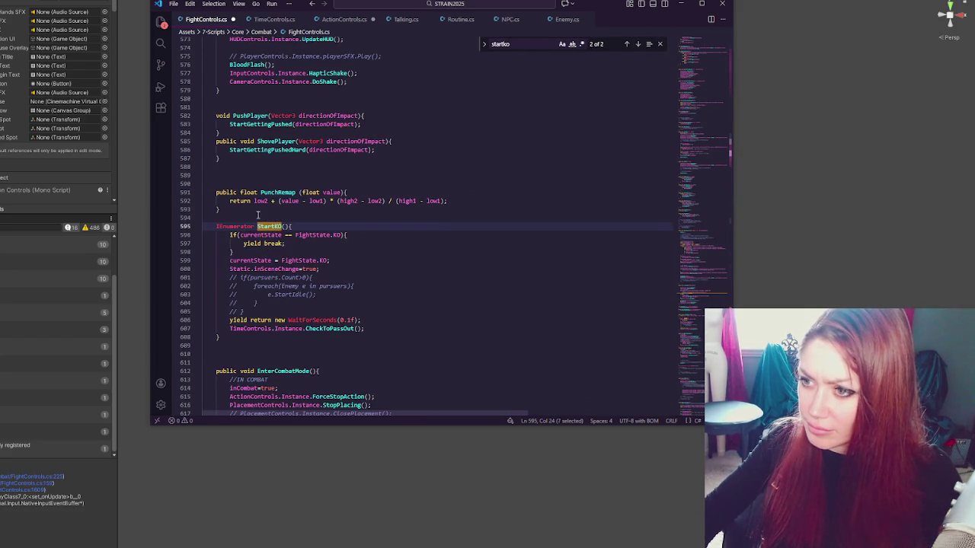
{"action": "double_click", "coordinate": [267, 235]}
{"action": "key", "text": "ctrl+f"}
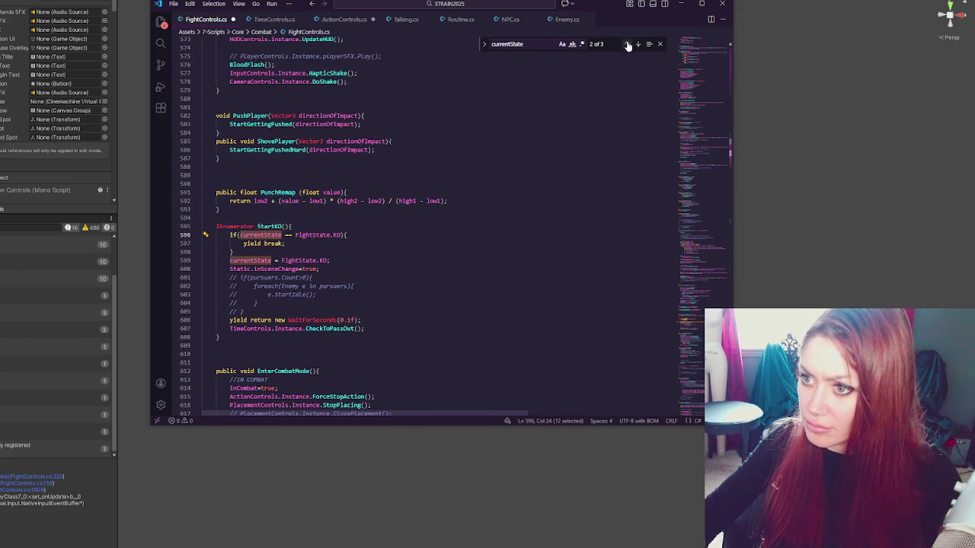
{"action": "left_click", "coordinate": [626, 44]}
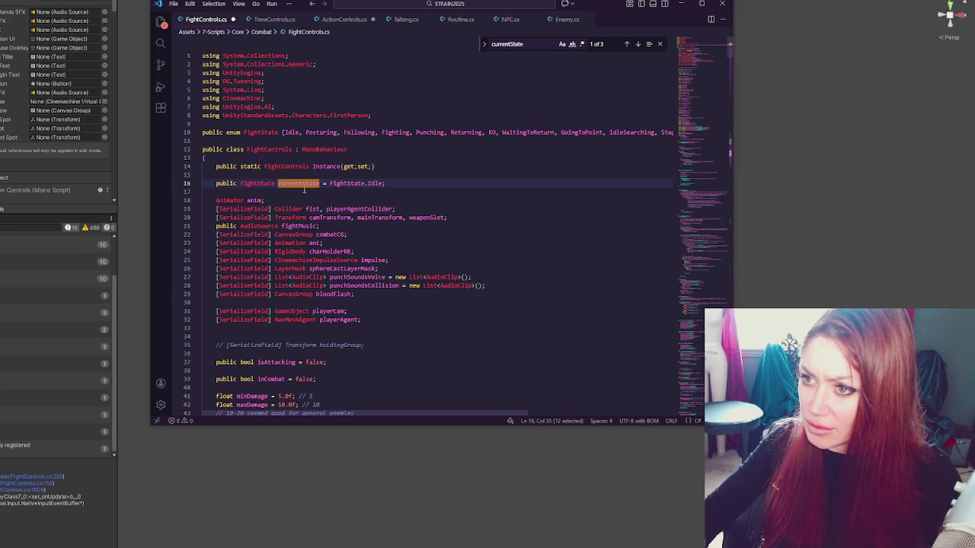
{"action": "left_click", "coordinate": [281, 183]}
{"action": "left_click_drag", "start_coordinate": [388, 182], "coordinate": [278, 184]}
{"action": "key", "text": "ctrl+c"}
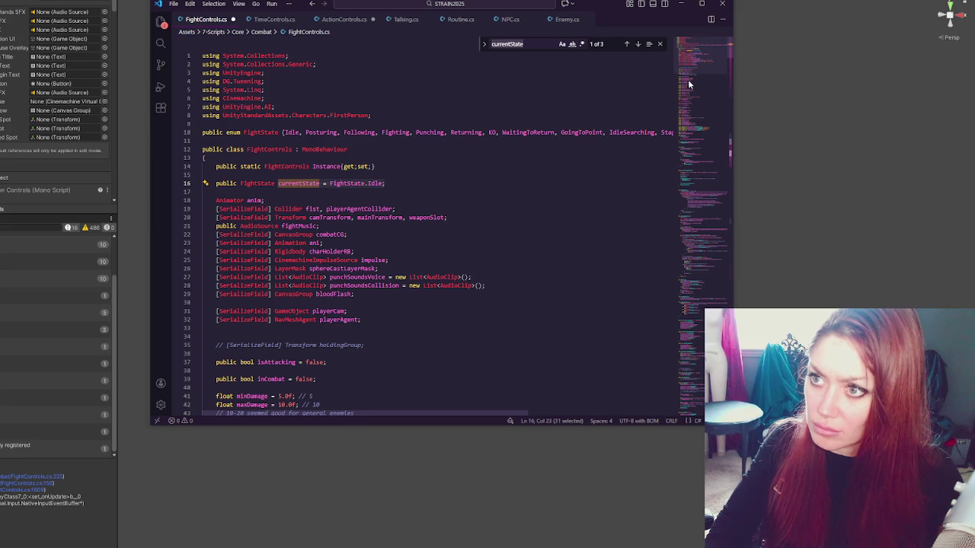
Step: Search for incombat and step to its last match inside ExitCombatMode
{"action": "type", "text": "combatis"}
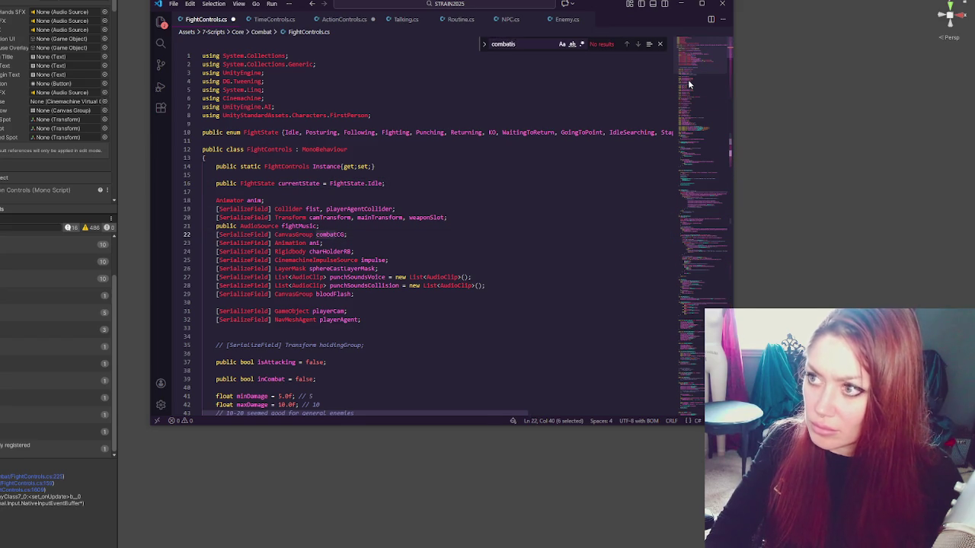
{"action": "key", "text": "BackSpace"}
{"action": "key", "text": "BackSpace"}
{"action": "key", "text": "BackSpace"}
{"action": "type", "text": "incomba"}
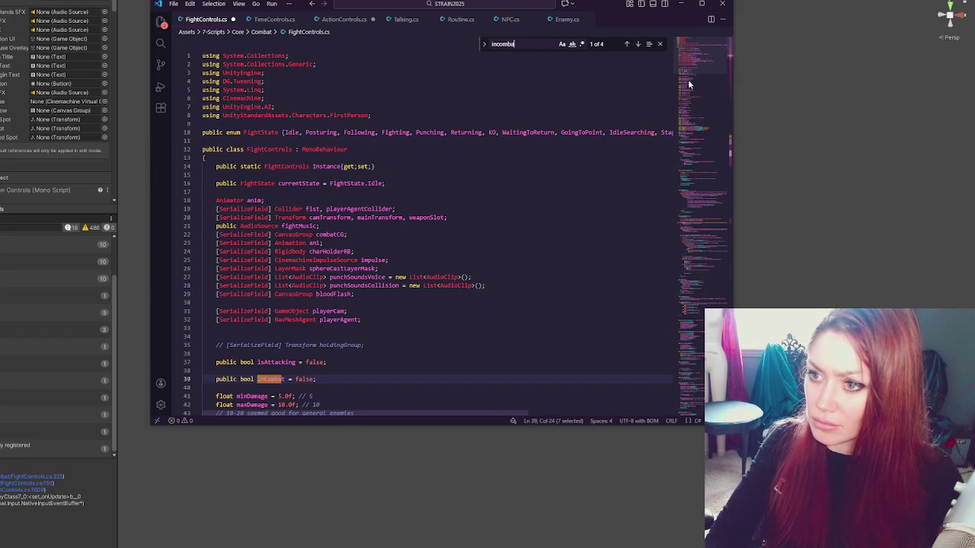
{"action": "type", "text": "t"}
{"action": "left_click", "coordinate": [638, 45]}
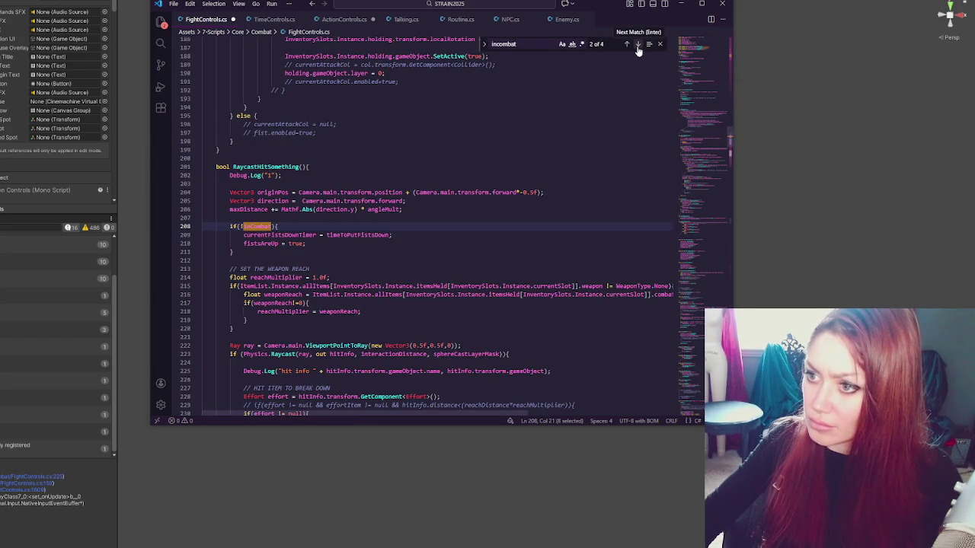
{"action": "left_click", "coordinate": [638, 44]}
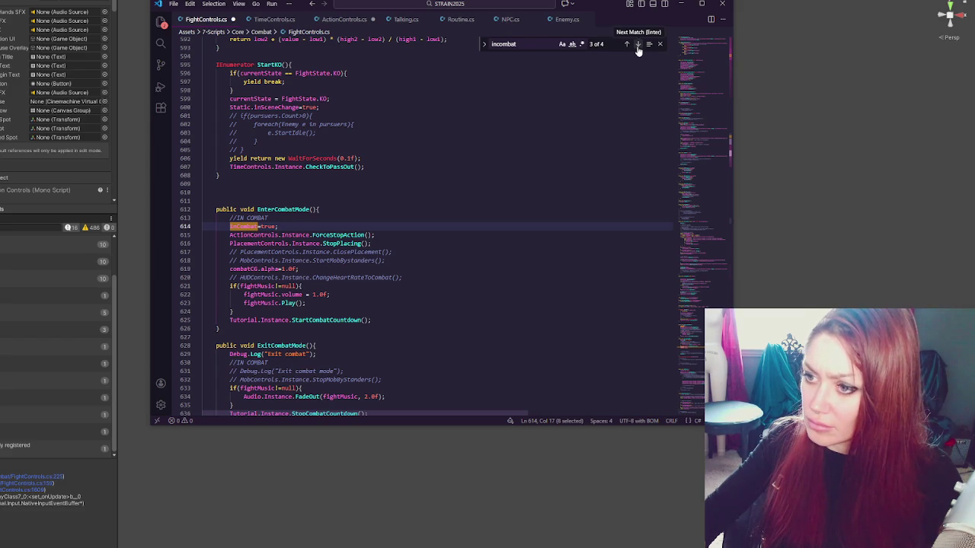
{"action": "left_click", "coordinate": [638, 44]}
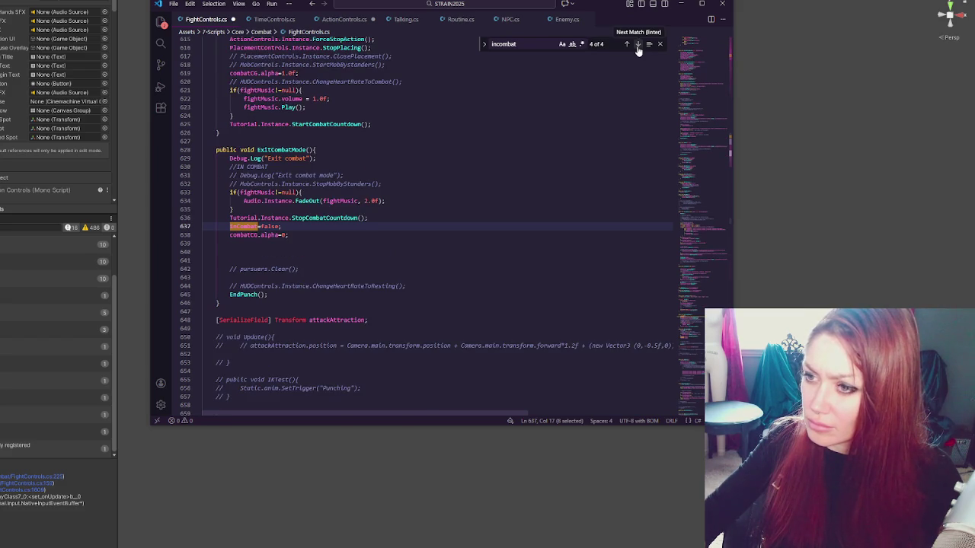
Step: Paste 'currentState = FightState.Idle;' on line 640 of ExitCombatMode and indent it
{"action": "left_click", "coordinate": [338, 235]}
{"action": "key", "text": "Down"}
{"action": "key", "text": "Down"}
{"action": "key", "text": "ctrl+v"}
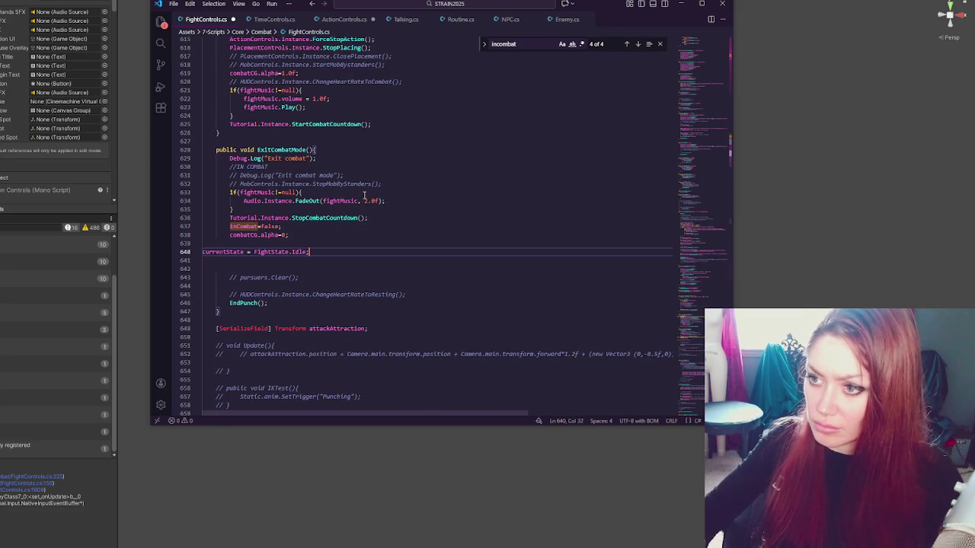
{"action": "left_click", "coordinate": [203, 252]}
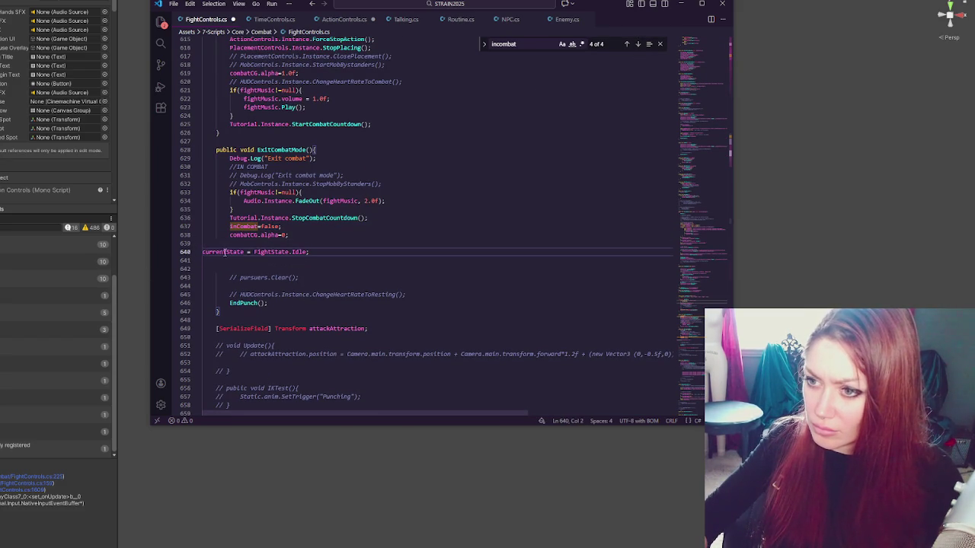
{"action": "key", "text": "Tab"}
{"action": "key", "text": "alt+Up"}
{"action": "key", "text": "alt+Up"}
{"action": "key", "text": "alt+Up"}
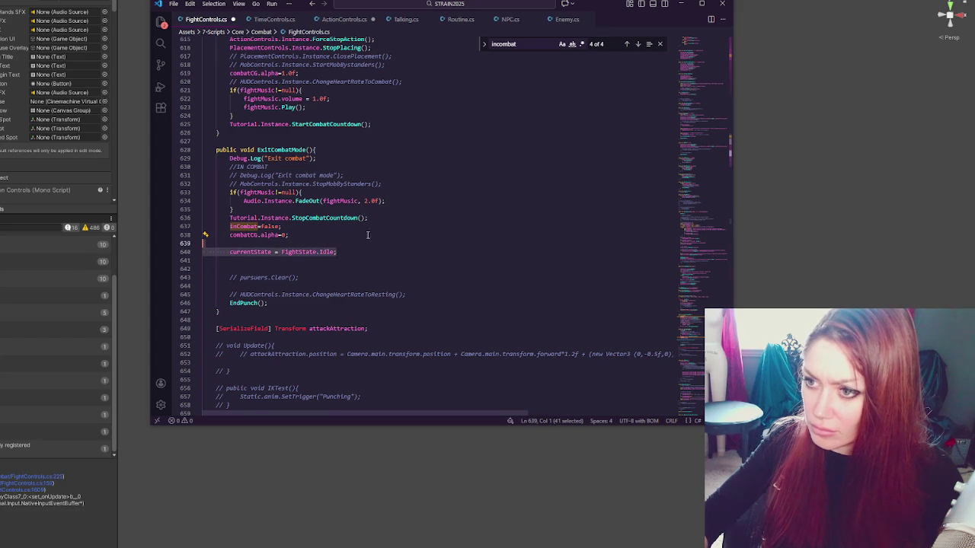
{"action": "key", "text": "End"}
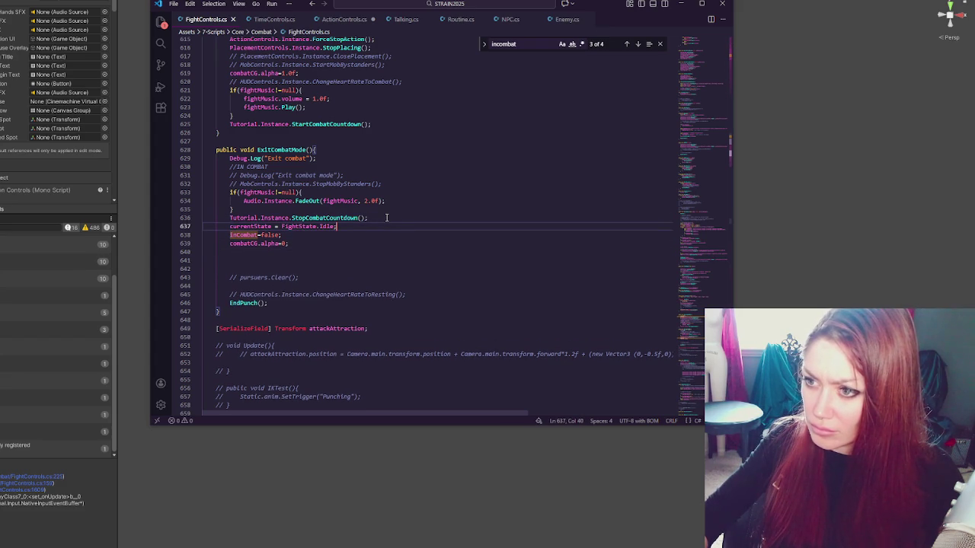
{"action": "key", "text": "alt+Down"}
{"action": "key", "text": "alt+Down"}
{"action": "key", "text": "alt+Down"}
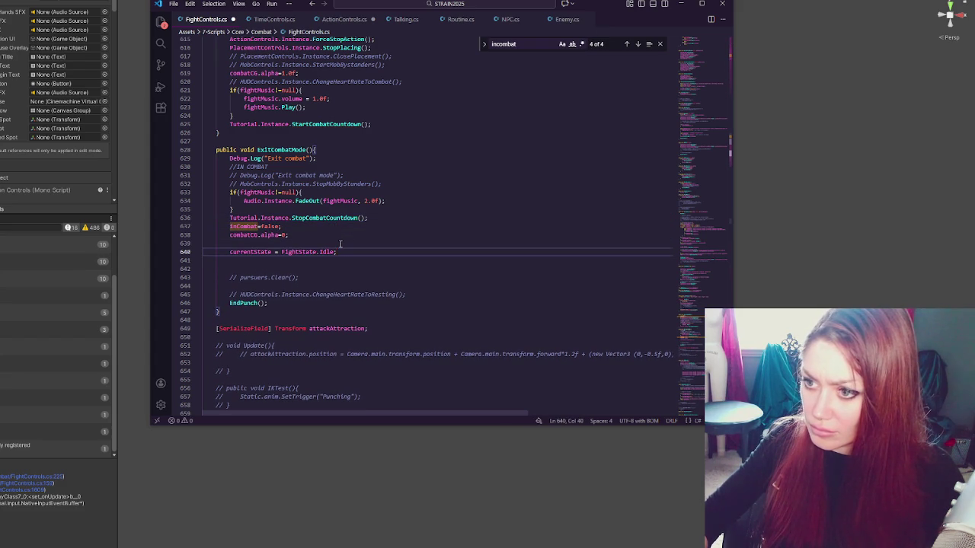
{"action": "left_click", "coordinate": [351, 244]}
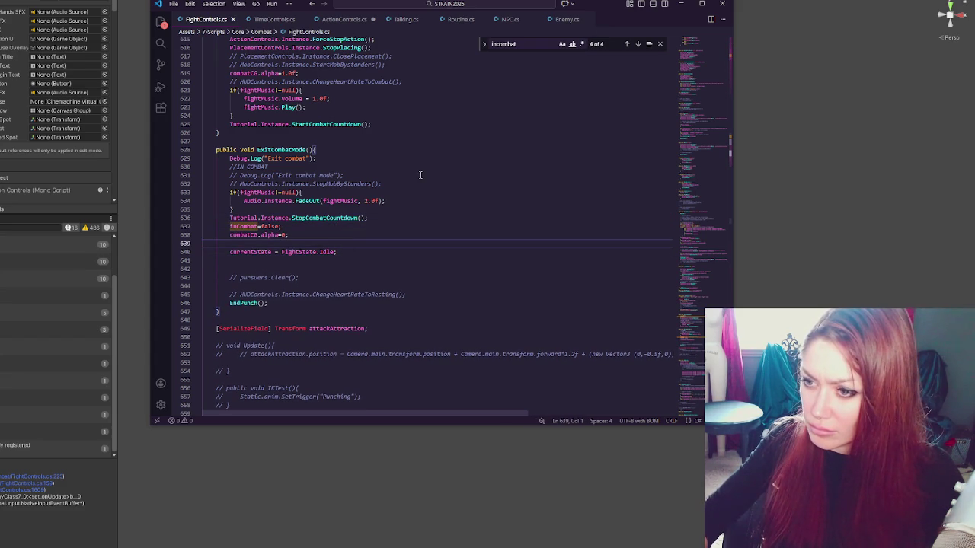
{"action": "double_click", "coordinate": [243, 303]}
Step: Locate the EndPunch method and review its body, including the StartIdle call
{"action": "key", "text": "ctrl+f"}
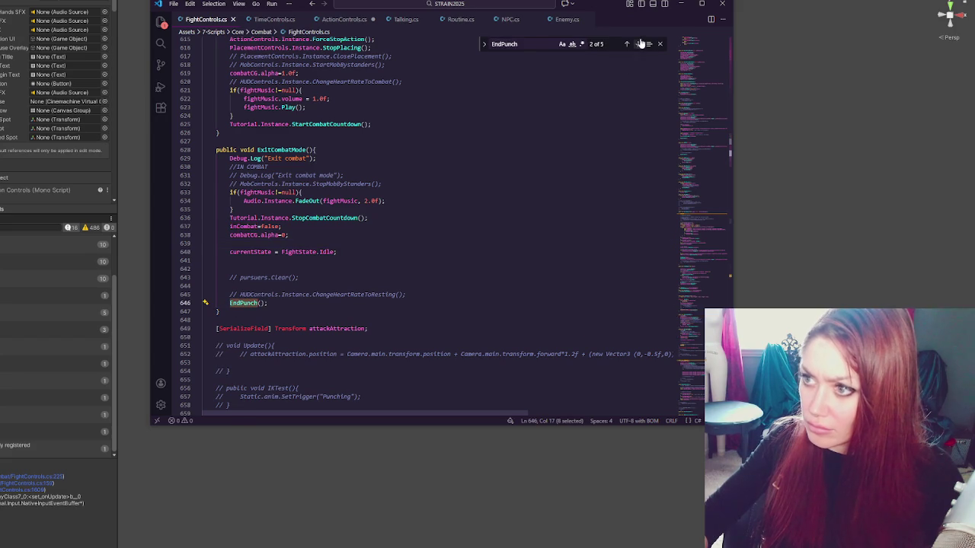
{"action": "left_click", "coordinate": [638, 43]}
{"action": "scroll", "coordinate": [597, 162], "scroll_direction": "down", "scroll_amount": 2}
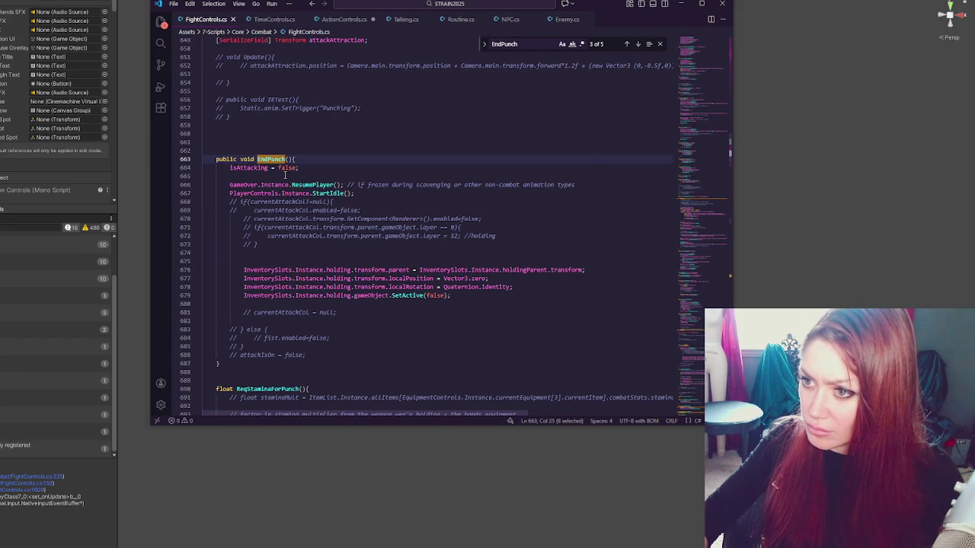
{"action": "left_click", "coordinate": [303, 186]}
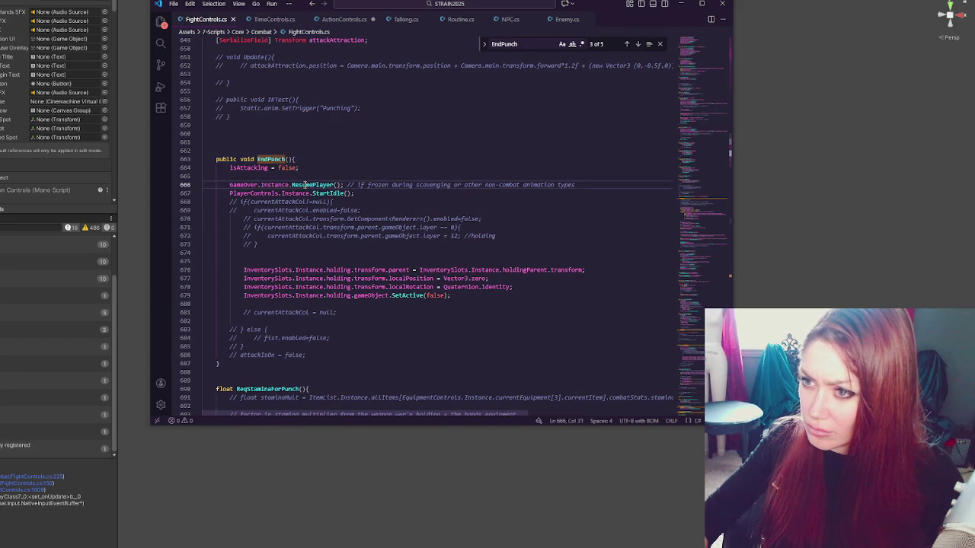
{"action": "left_click", "coordinate": [448, 192]}
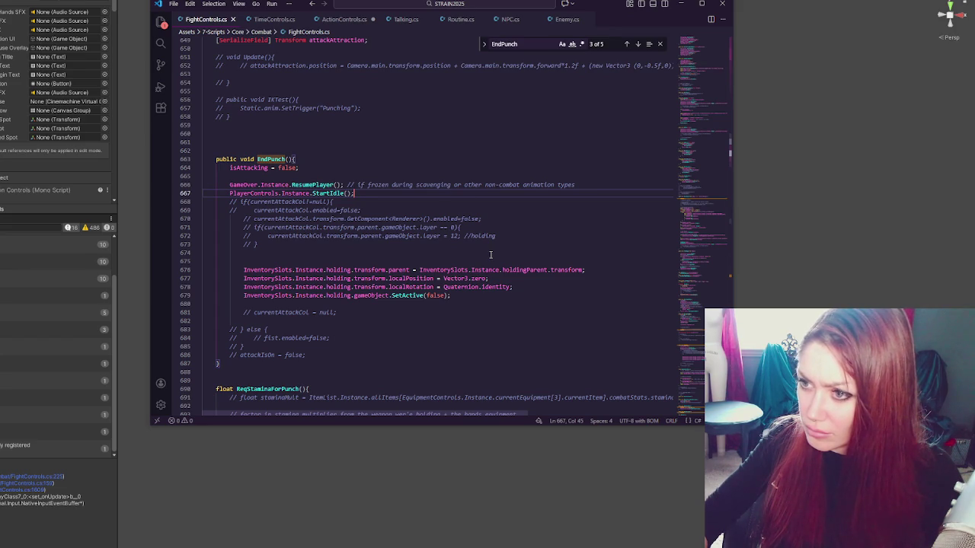
{"action": "scroll", "coordinate": [492, 253], "scroll_direction": "up", "scroll_amount": 3}
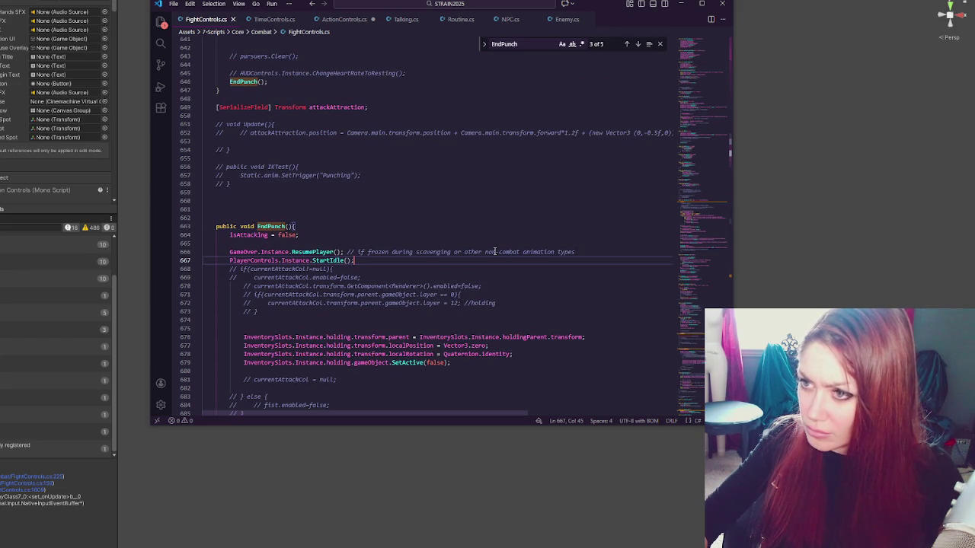
{"action": "left_click", "coordinate": [476, 218]}
{"action": "scroll", "coordinate": [481, 216], "scroll_direction": "up", "scroll_amount": 3}
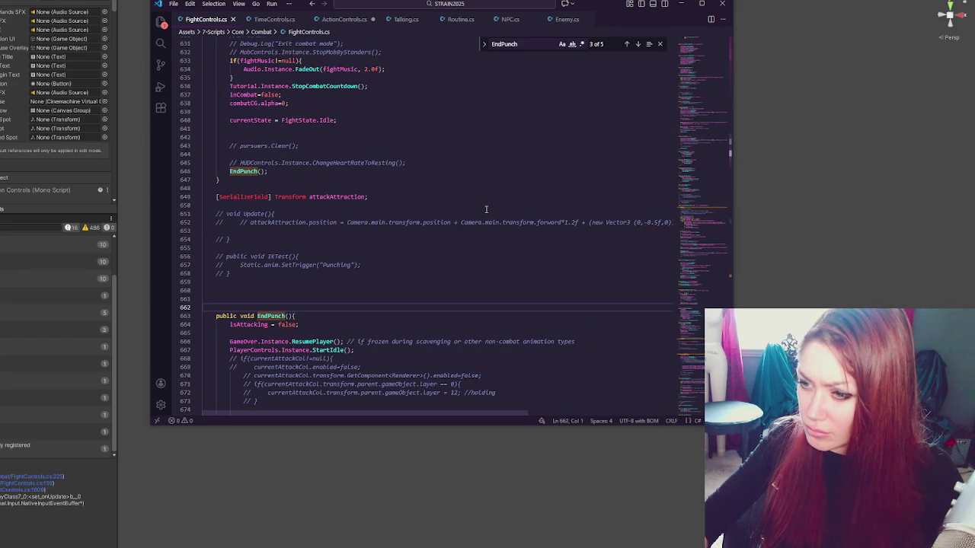
{"action": "scroll", "coordinate": [479, 198], "scroll_direction": "up", "scroll_amount": 3}
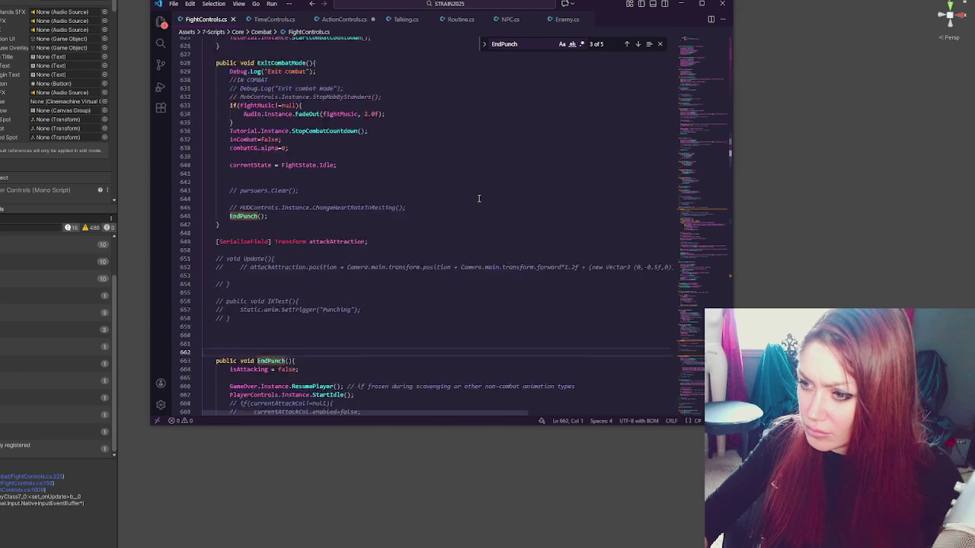
{"action": "scroll", "coordinate": [479, 198], "scroll_direction": "down", "scroll_amount": 4}
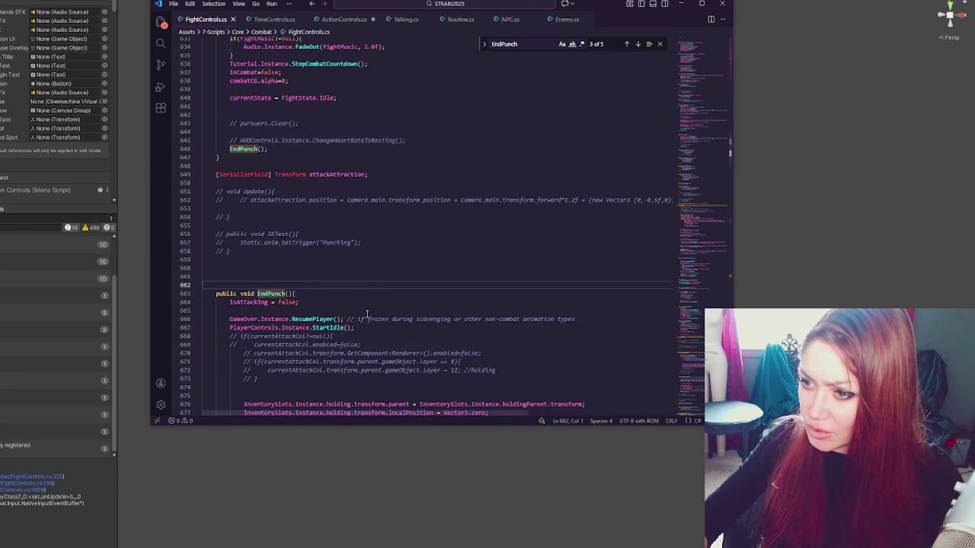
{"action": "left_click", "coordinate": [439, 328]}
{"action": "scroll", "coordinate": [475, 279], "scroll_direction": "down", "scroll_amount": 4}
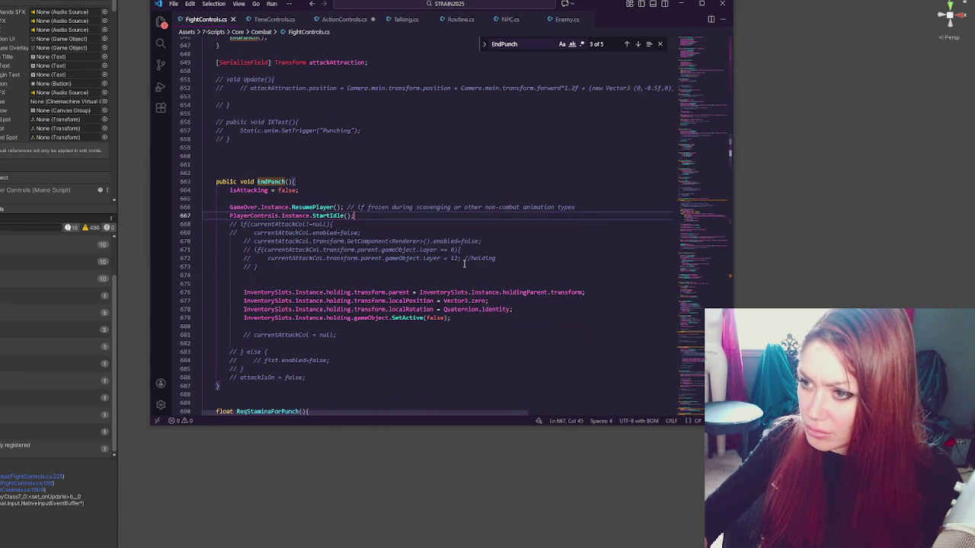
{"action": "scroll", "coordinate": [464, 263], "scroll_direction": "up", "scroll_amount": 3}
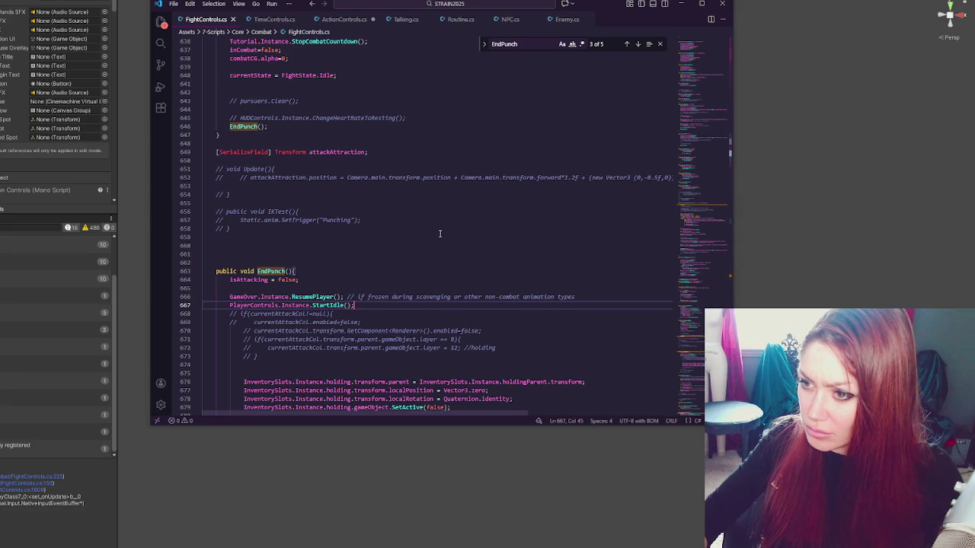
{"action": "scroll", "coordinate": [440, 233], "scroll_direction": "down", "scroll_amount": 2}
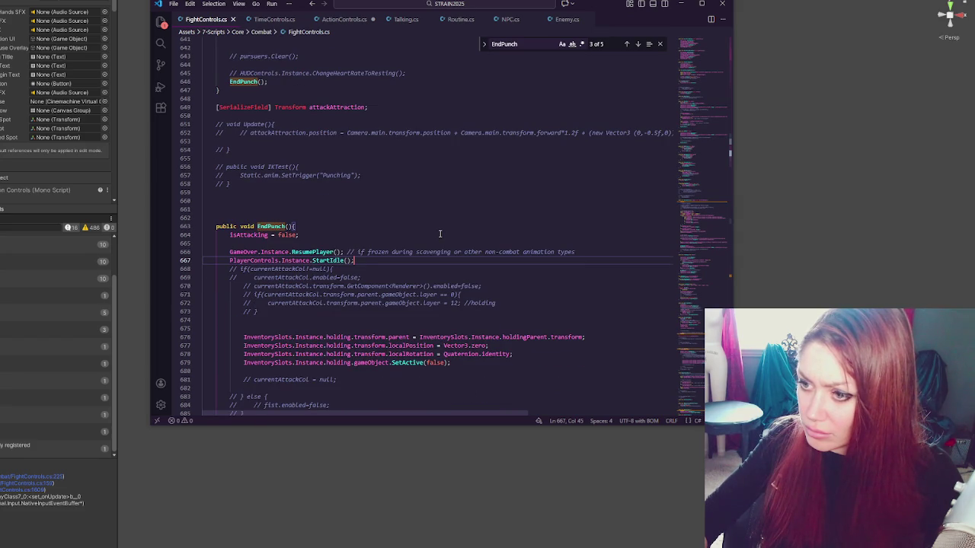
Step: Select EndPunch's body lines for reuse in ExitCombatMode
{"action": "left_click", "coordinate": [417, 204]}
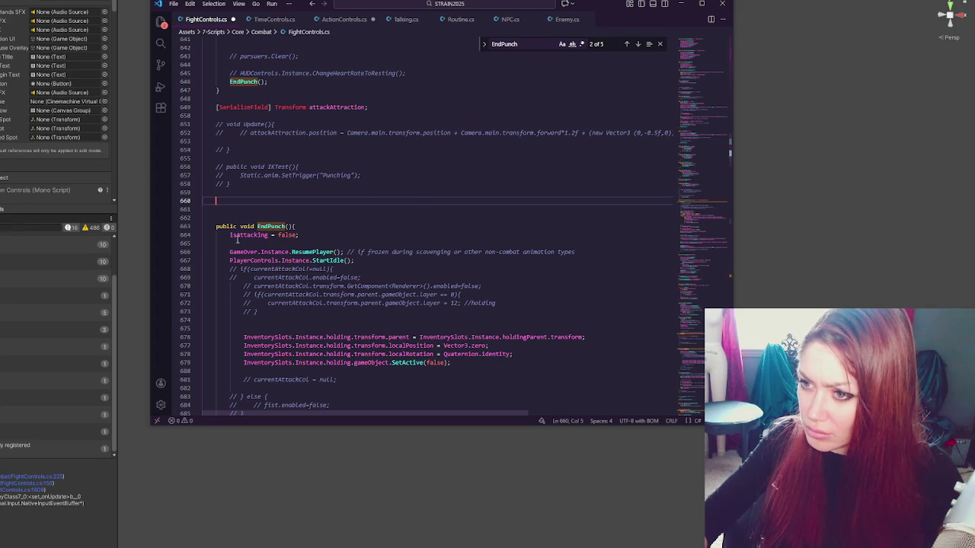
{"action": "mouse_move", "coordinate": [226, 235]}
{"action": "left_mouse_down"}
{"action": "mouse_move", "coordinate": [456, 339]}
{"action": "mouse_move", "coordinate": [451, 362]}
{"action": "left_mouse_up"}
{"action": "key", "text": "ctrl+c"}
{"action": "scroll", "coordinate": [487, 322], "scroll_direction": "down", "scroll_amount": 2}
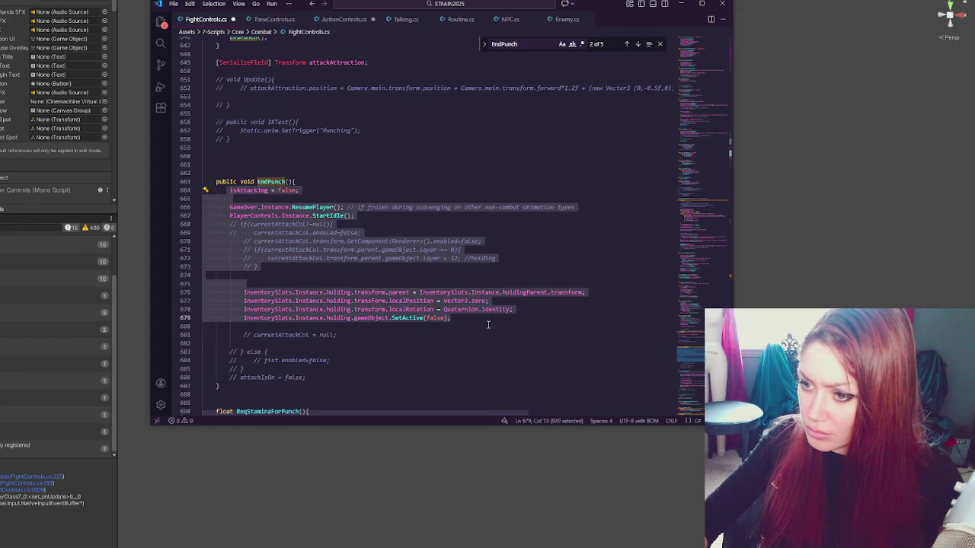
{"action": "scroll", "coordinate": [469, 279], "scroll_direction": "up", "scroll_amount": 3}
{"action": "scroll", "coordinate": [470, 280], "scroll_direction": "up", "scroll_amount": 2}
Step: Replace ExitCombatMode's EndPunch call with EndPunch's body, removing the ResumePlayer, StartIdle and commented lines
{"action": "left_click", "coordinate": [332, 150]}
{"action": "left_click_drag", "start_coordinate": [419, 141], "coordinate": [426, 148]}
{"action": "key", "text": "ctrl+v"}
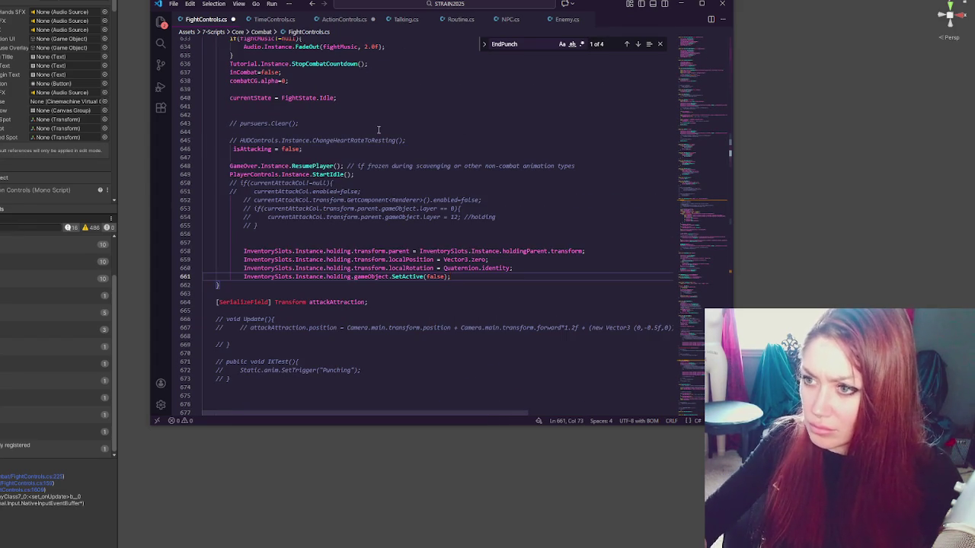
{"action": "left_click", "coordinate": [232, 149]}
{"action": "key", "text": "BackSpace"}
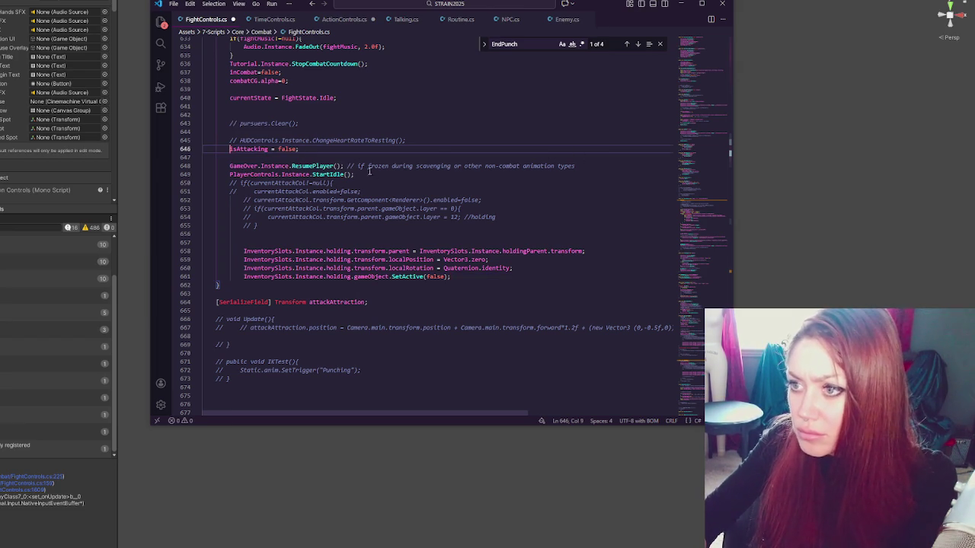
{"action": "mouse_move", "coordinate": [369, 174]}
{"action": "left_mouse_down"}
{"action": "mouse_move", "coordinate": [380, 158]}
{"action": "mouse_move", "coordinate": [319, 205]}
{"action": "mouse_move", "coordinate": [262, 225]}
{"action": "left_mouse_up"}
{"action": "key", "text": "BackSpace"}
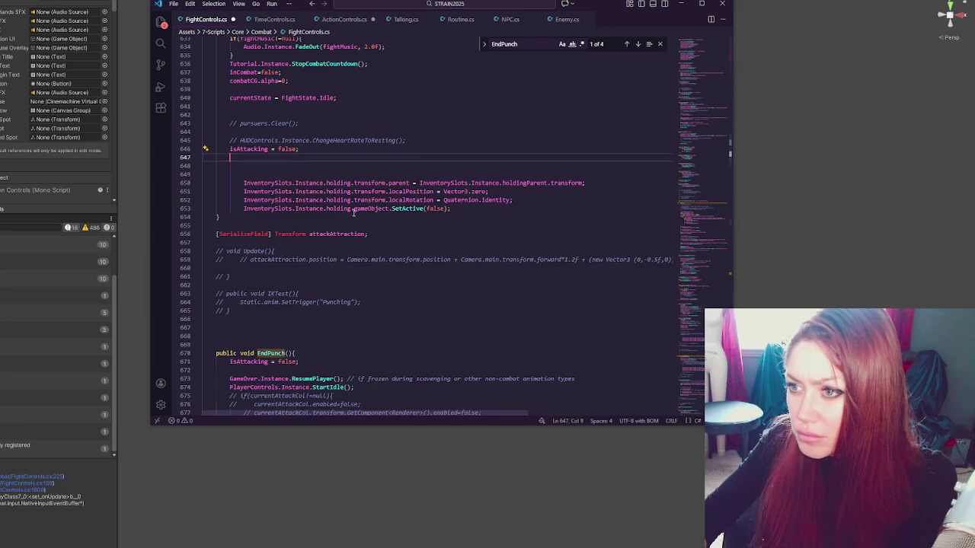
Step: Check the held-item reset lines and add a blank line above the EndPunch method
{"action": "left_click", "coordinate": [352, 167]}
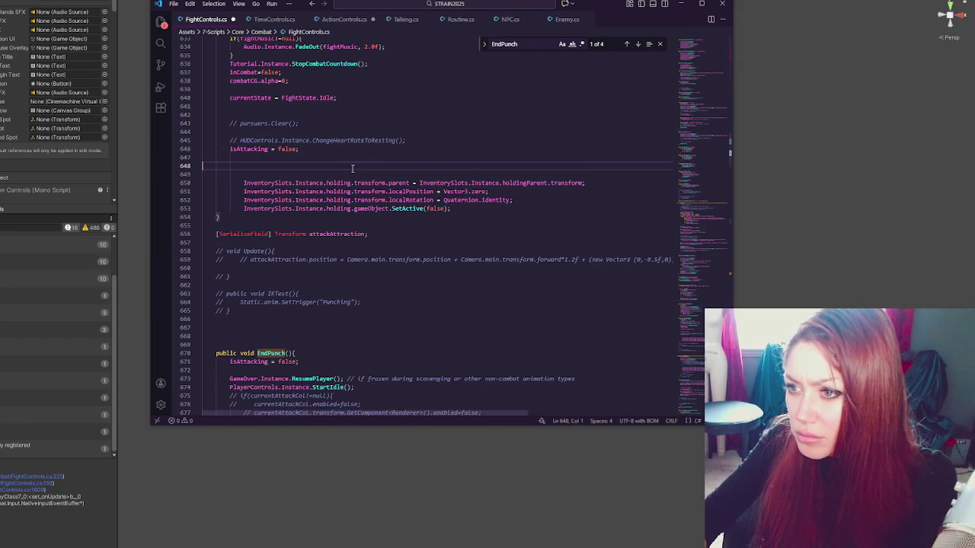
{"action": "left_click", "coordinate": [564, 182]}
{"action": "double_click", "coordinate": [518, 182]}
{"action": "double_click", "coordinate": [565, 183]}
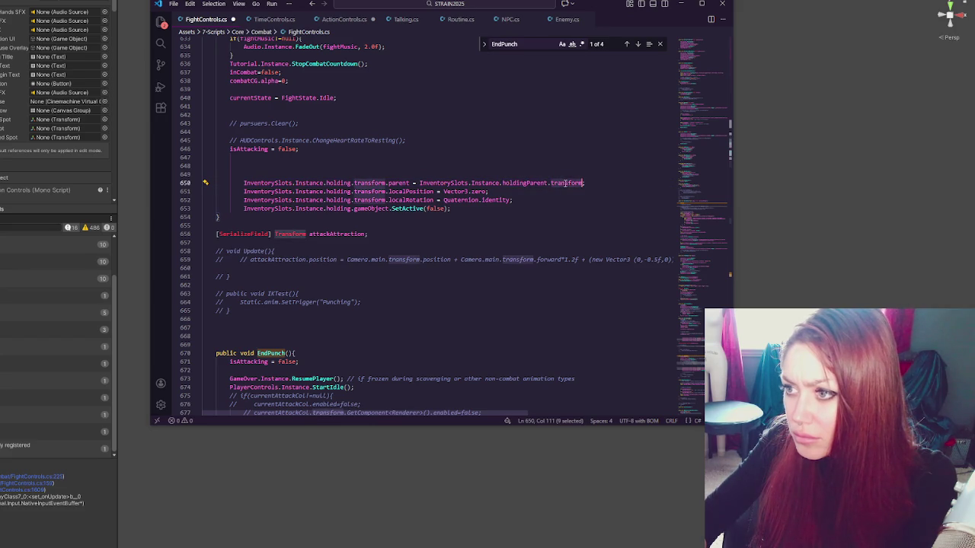
{"action": "left_click", "coordinate": [274, 327]}
{"action": "key", "text": "Return"}
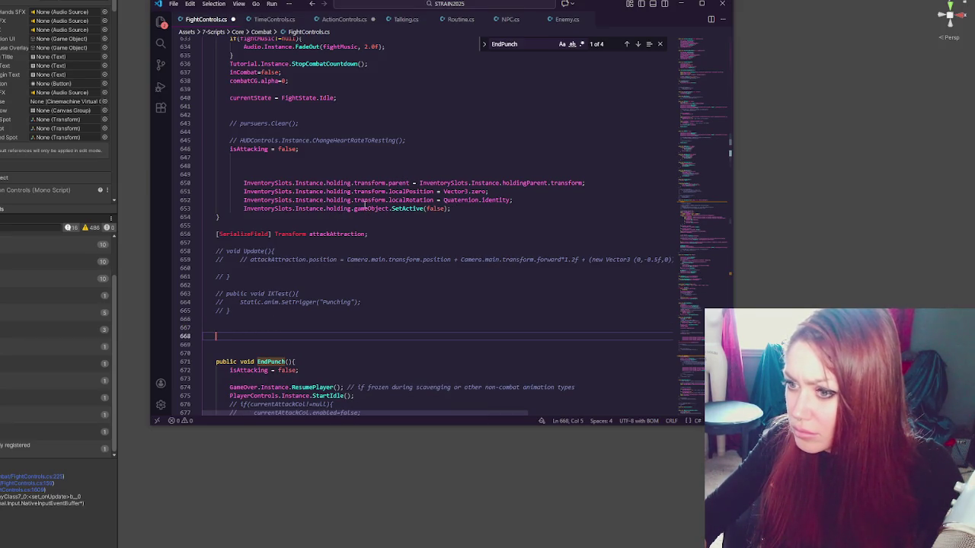
Step: Create an empty void ResetHeldObject() function in FightControls.cs
{"action": "type", "text": "void Reset"}
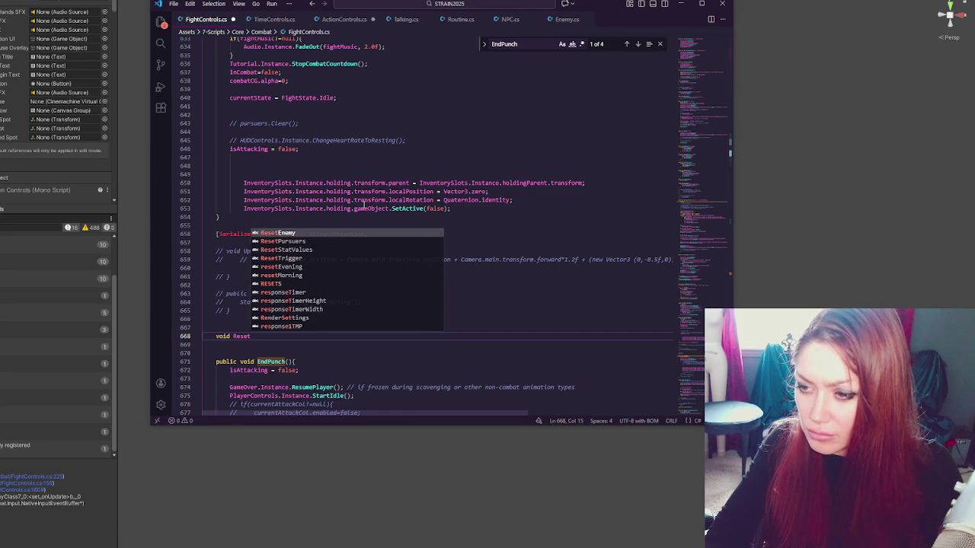
{"action": "type", "text": "HeldO"}
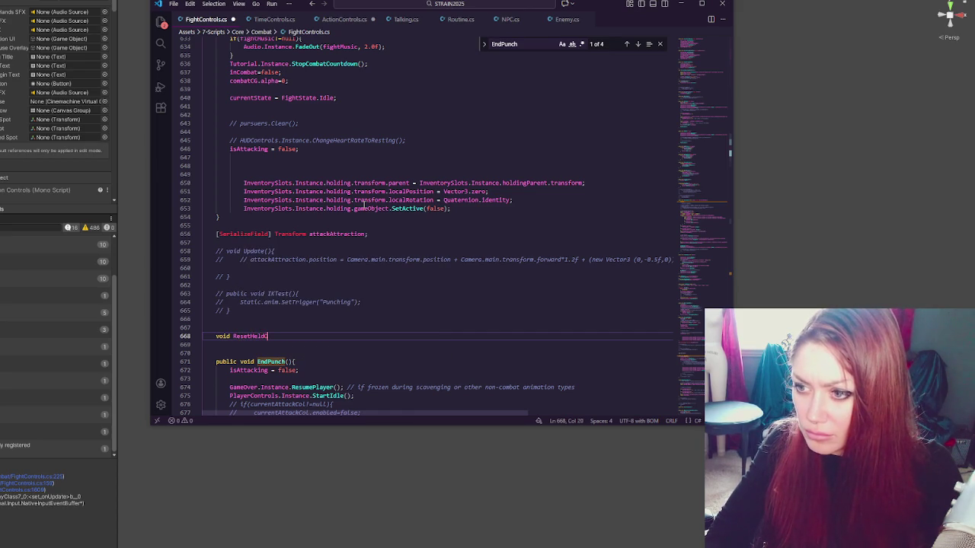
{"action": "type", "text": "bject(){"}
{"action": "key", "text": "Return"}
{"action": "key", "text": "Return"}
{"action": "type", "text": "}"}
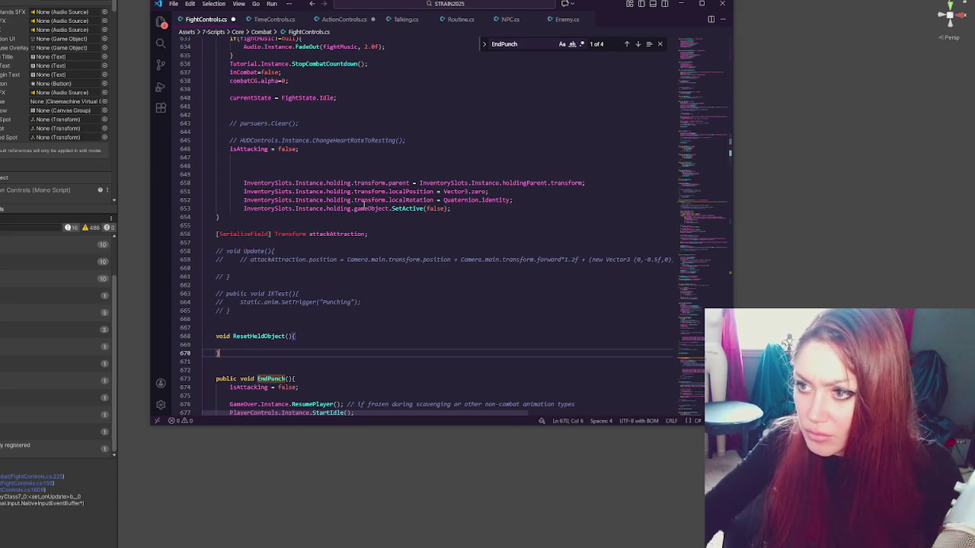
{"action": "key", "text": "ctrl+z"}
{"action": "key", "text": "ctrl+z"}
{"action": "key", "text": "ctrl+z"}
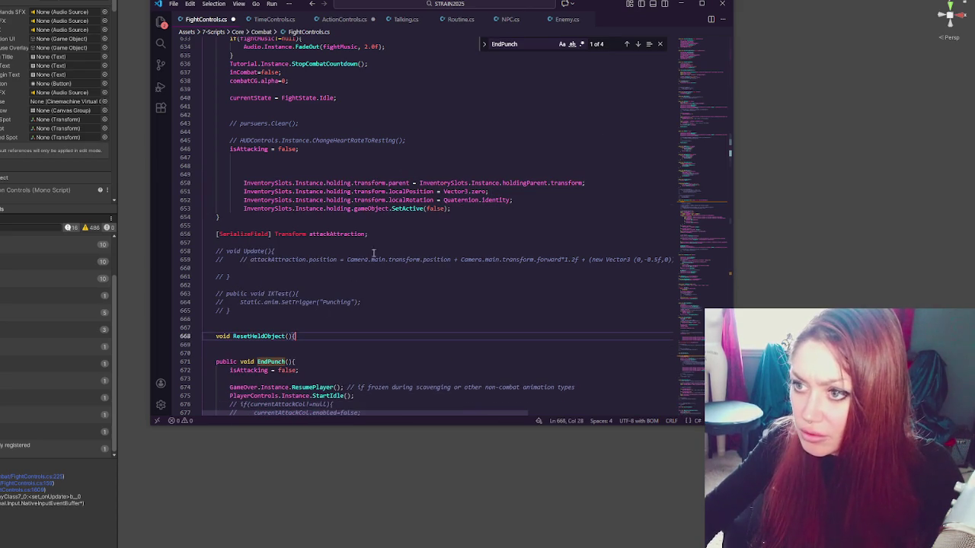
Step: Move the four InventorySlots reset lines into ResetHeldObject, removing blank lines and fixing indentation
{"action": "left_click", "coordinate": [461, 204]}
{"action": "left_click_drag", "start_coordinate": [461, 204], "coordinate": [469, 164]}
{"action": "key", "text": "ctrl+x"}
{"action": "left_click", "coordinate": [320, 285]}
{"action": "key", "text": "ctrl+v"}
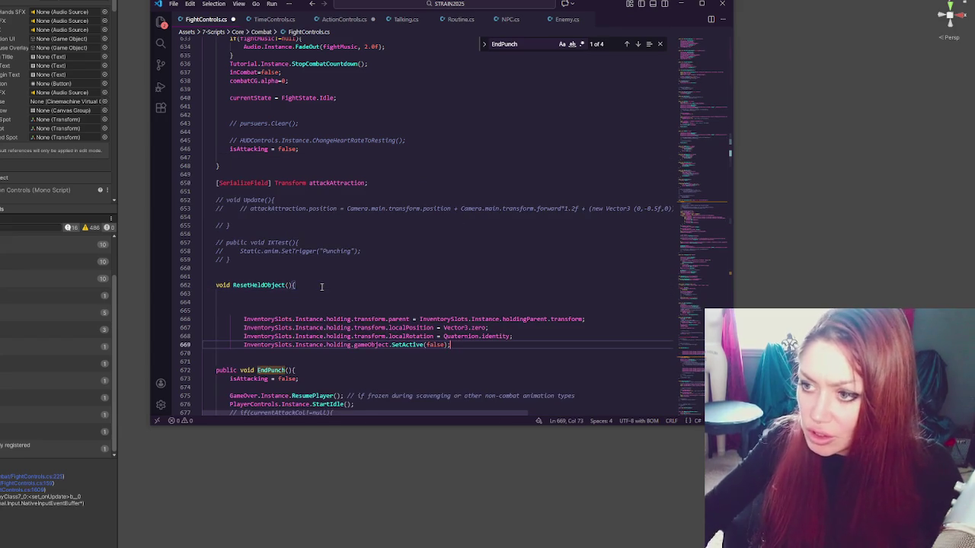
{"action": "left_click", "coordinate": [414, 310]}
{"action": "key", "text": "BackSpace"}
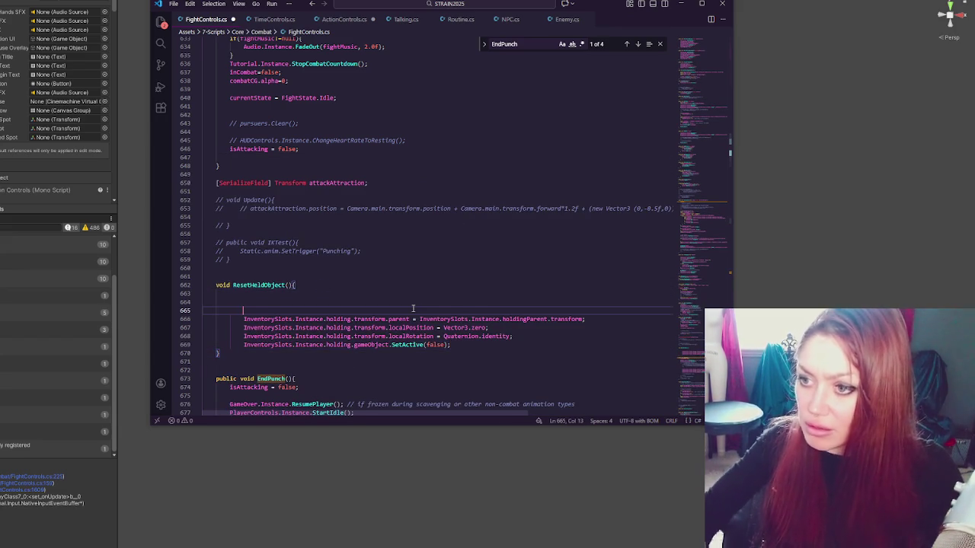
{"action": "key", "text": "BackSpace"}
{"action": "key", "text": "BackSpace"}
{"action": "left_click", "coordinate": [425, 311]}
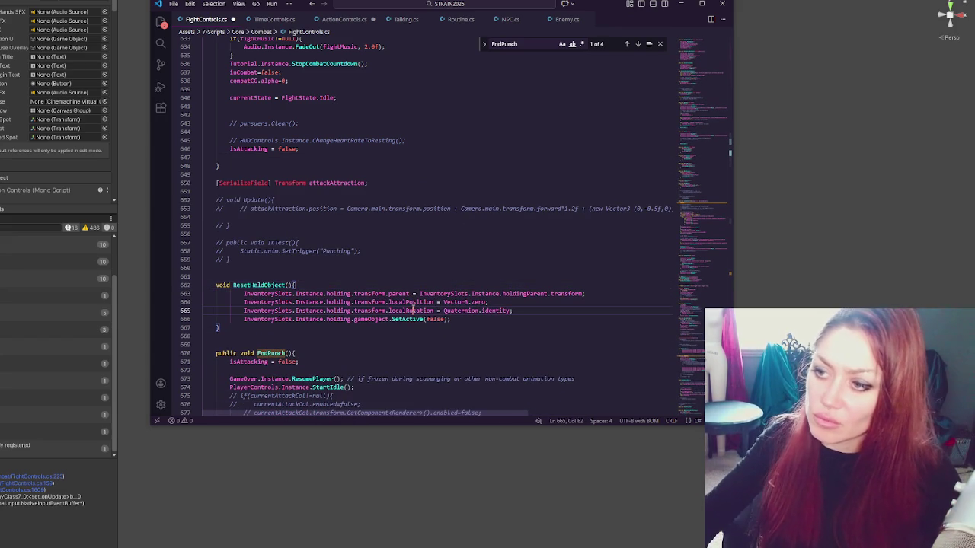
{"action": "left_click_drag", "start_coordinate": [335, 293], "coordinate": [451, 319]}
{"action": "key", "text": "shift+Tab"}
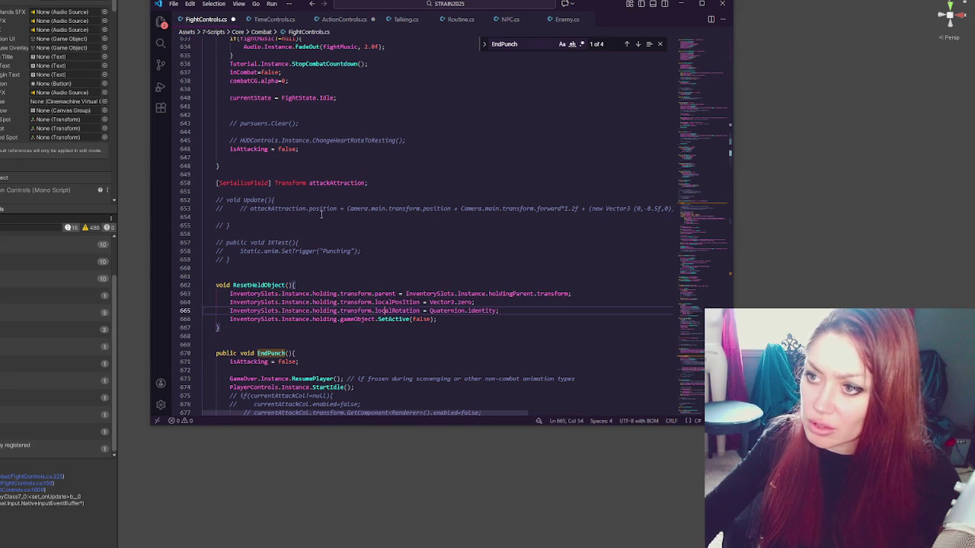
Step: Replace both copies of the reset lines with ResetHeldObject(); calls and save FightControls.cs
{"action": "left_click", "coordinate": [371, 183]}
{"action": "left_click", "coordinate": [324, 148]}
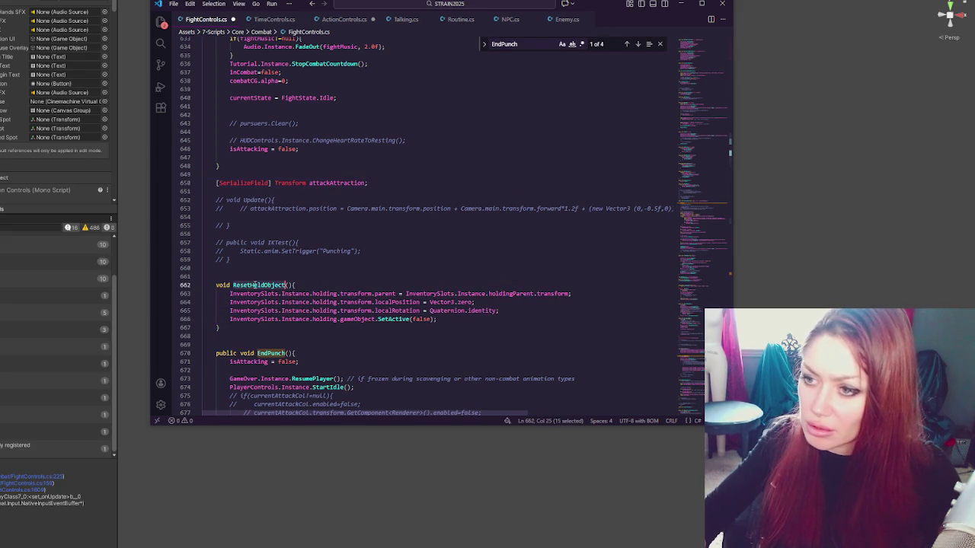
{"action": "key", "text": "Return"}
{"action": "type", "text": "ResetHeldObject();"}
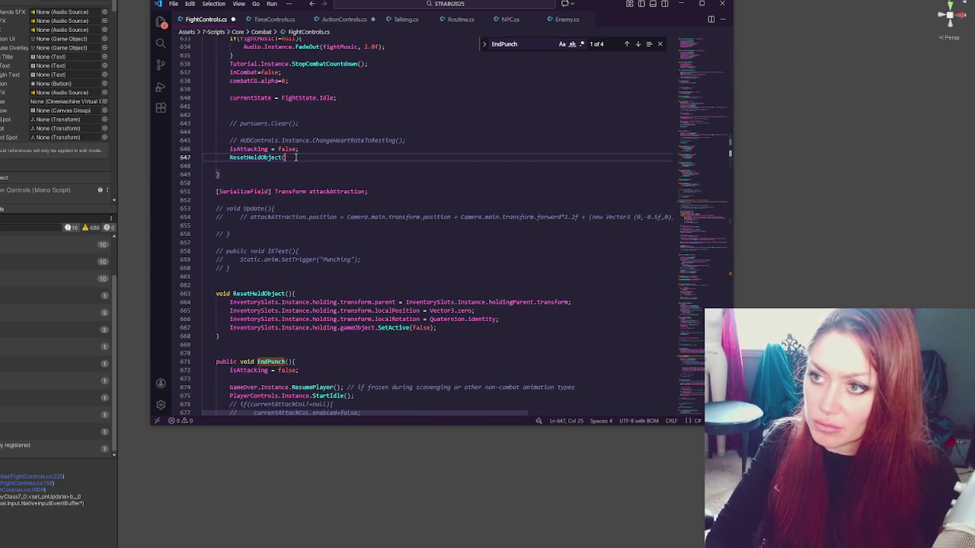
{"action": "scroll", "coordinate": [371, 165], "scroll_direction": "down", "scroll_amount": 6}
{"action": "left_click_drag", "start_coordinate": [457, 339], "coordinate": [464, 303]}
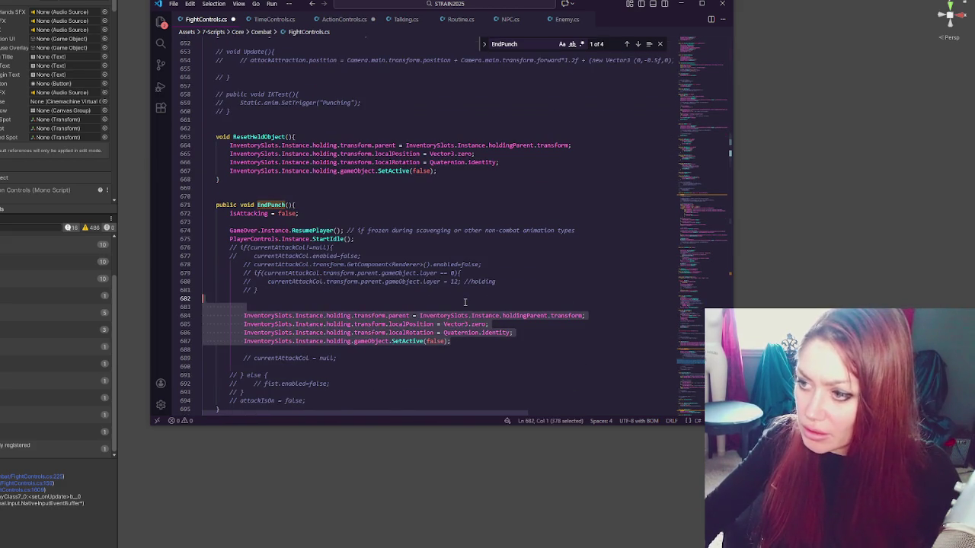
{"action": "key", "text": "BackSpace"}
{"action": "key", "text": "Return"}
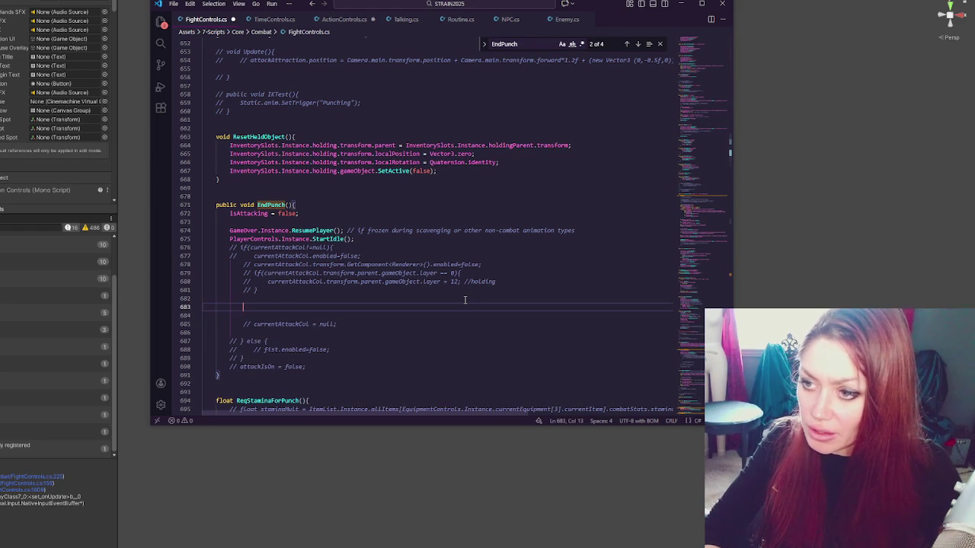
{"action": "type", "text": "ResetHeldObject();"}
{"action": "key", "text": "ctrl+s"}
Step: Move the ResetHeldObject function below EndPunch and return to Unity
{"action": "left_click", "coordinate": [489, 281]}
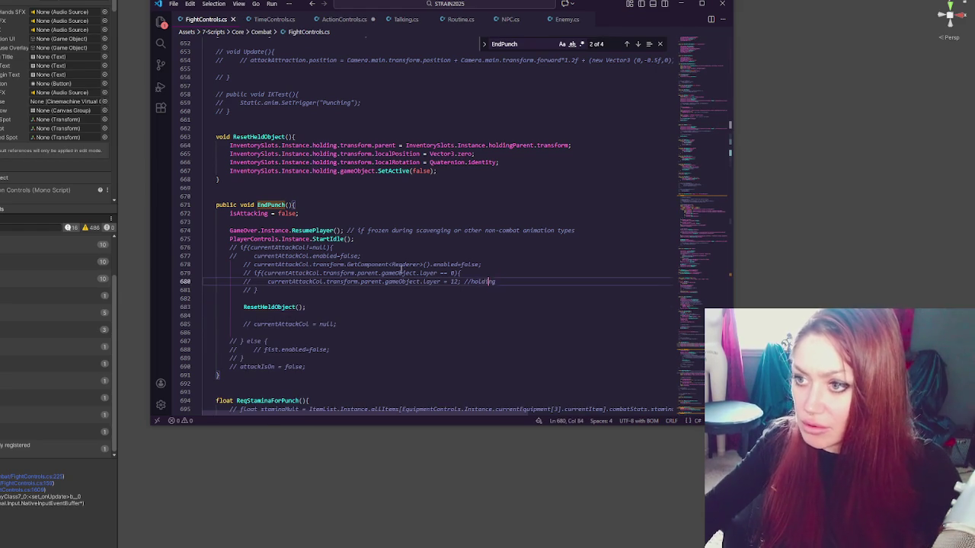
{"action": "scroll", "coordinate": [340, 294], "scroll_direction": "up", "scroll_amount": 3}
{"action": "left_click_drag", "start_coordinate": [206, 186], "coordinate": [316, 248]}
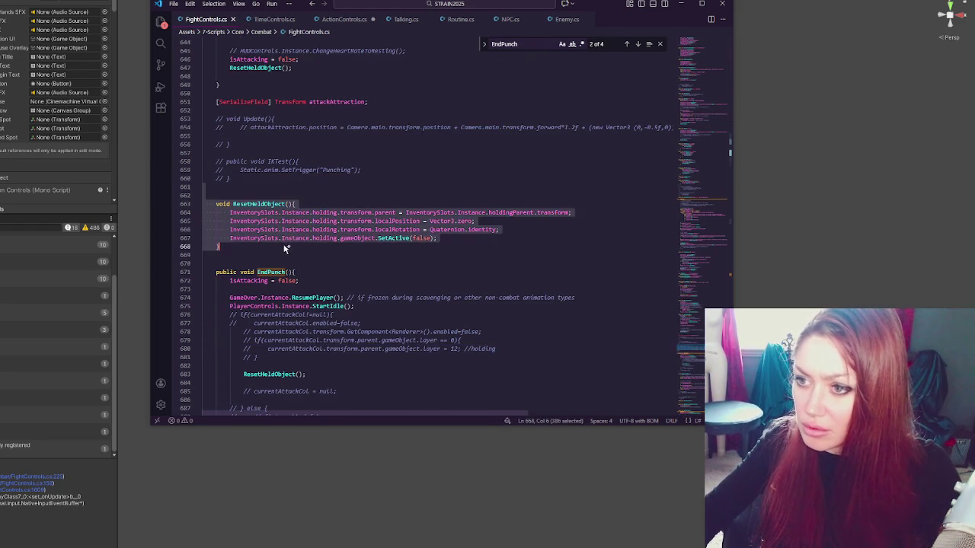
{"action": "key", "text": "BackSpace"}
{"action": "scroll", "coordinate": [270, 278], "scroll_direction": "down", "scroll_amount": 3}
{"action": "left_click", "coordinate": [266, 295]}
{"action": "key", "text": "ctrl+v"}
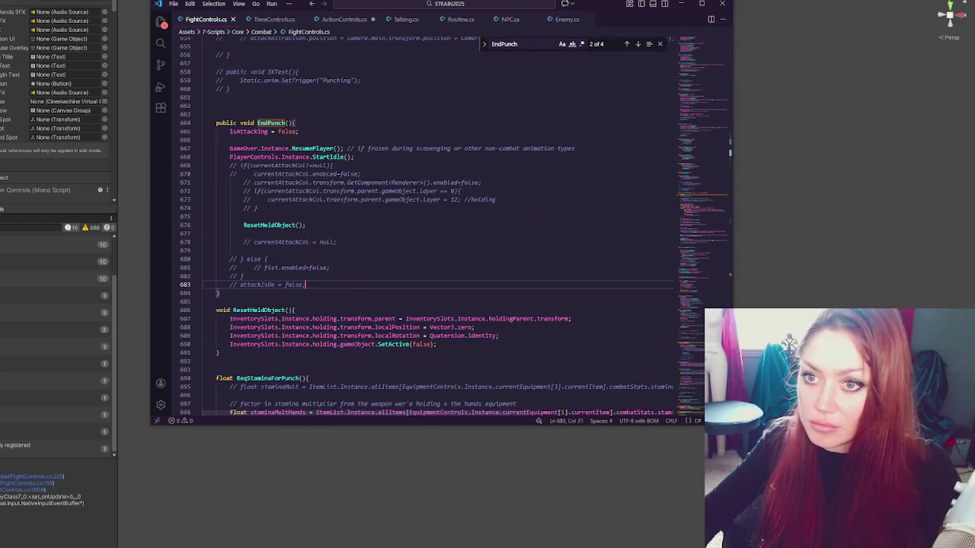
{"action": "key", "text": "alt+Tab"}
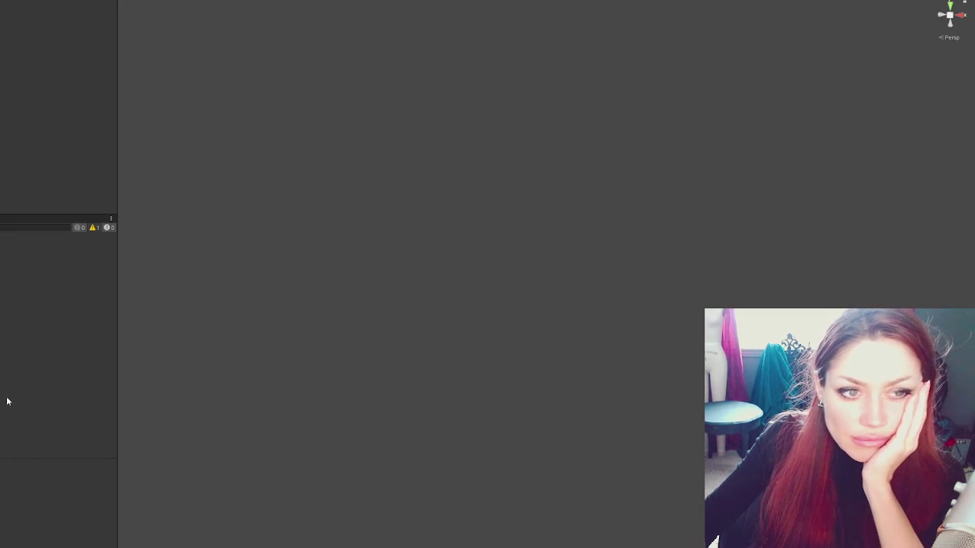
Step: Switch over to VS Code and then back to the Unity editor
{"action": "key", "text": "alt+Tab"}
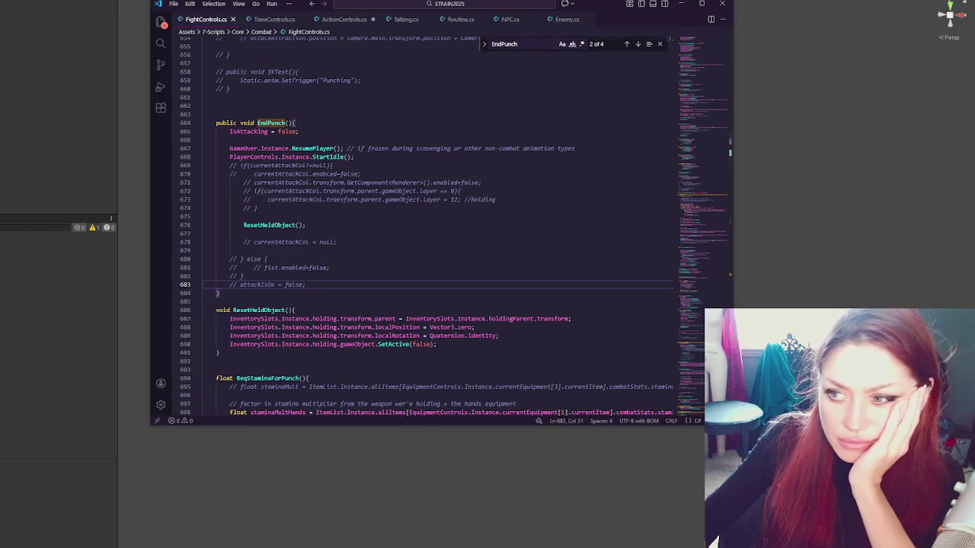
{"action": "key", "text": "alt+Tab"}
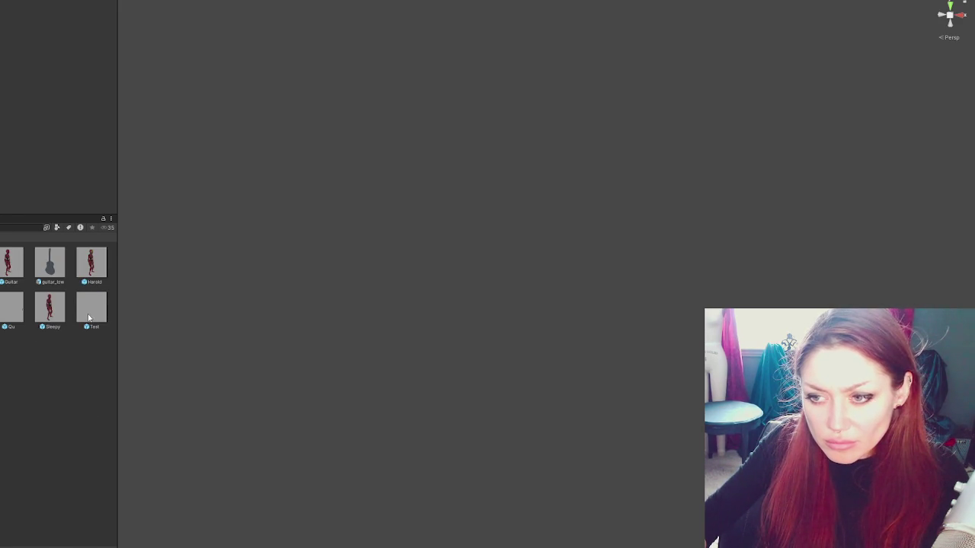
Step: Open the Harold prefab and completely unpack its nested Rock 2 prefab
{"action": "double_click", "coordinate": [91, 263]}
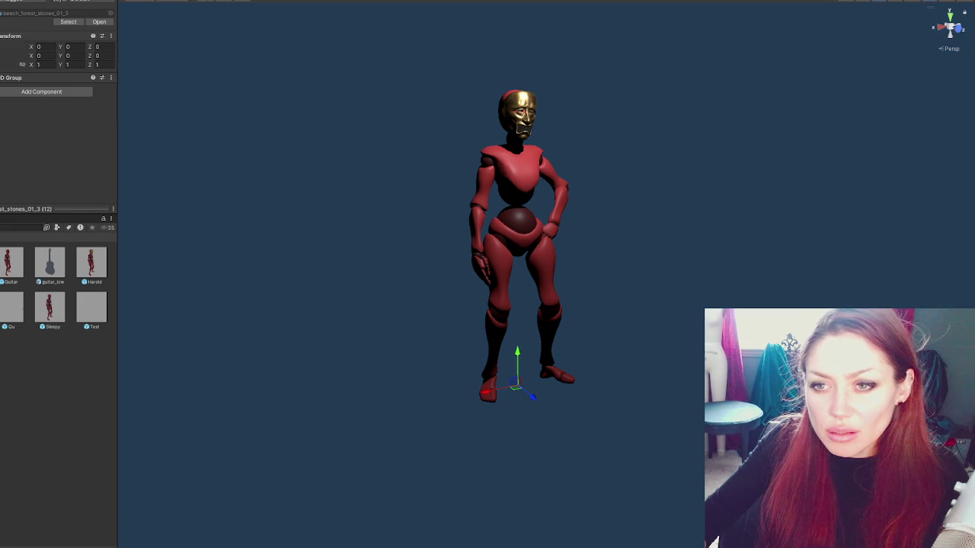
{"action": "right_click", "coordinate": [1, 180]}
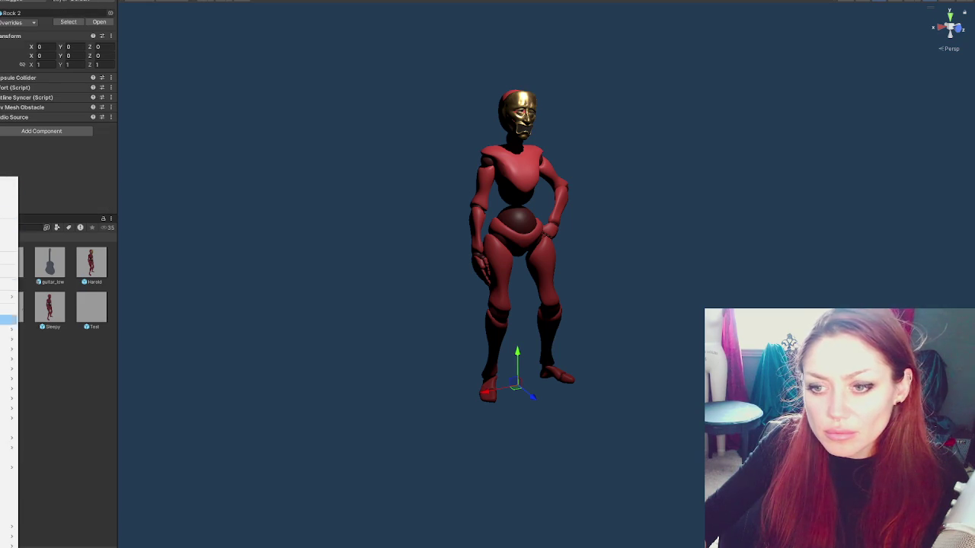
{"action": "mouse_move", "coordinate": [8, 296]}
{"action": "left_click", "coordinate": [54, 375]}
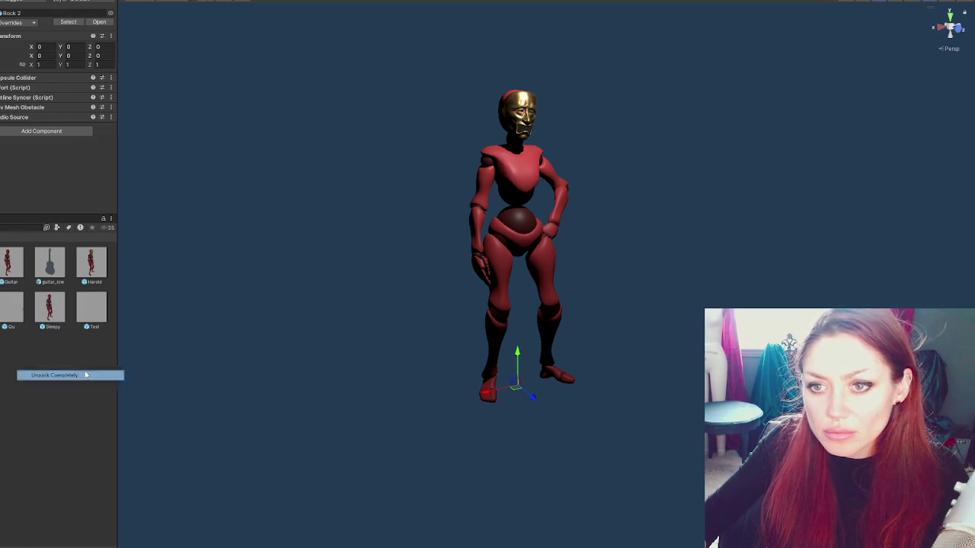
{"action": "key", "text": "Down"}
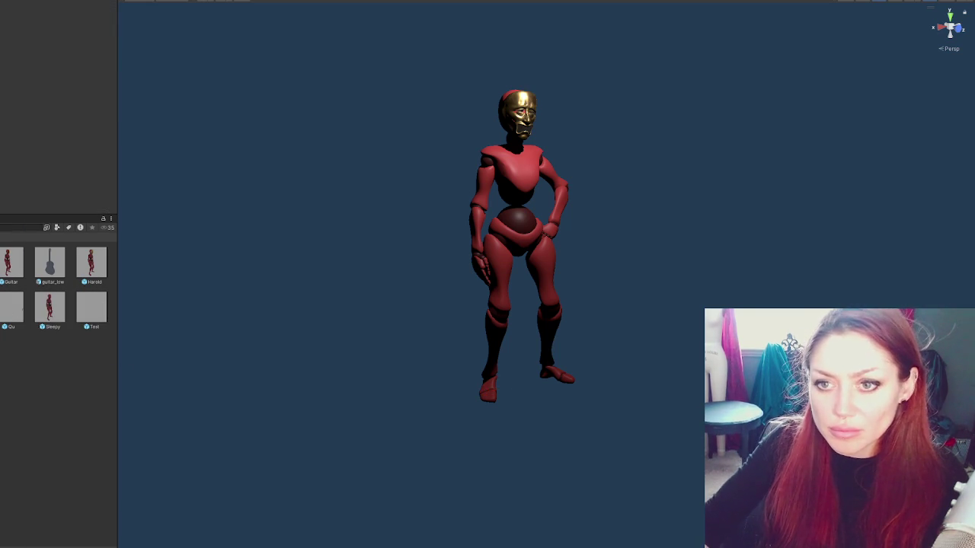
{"action": "key", "text": "Down"}
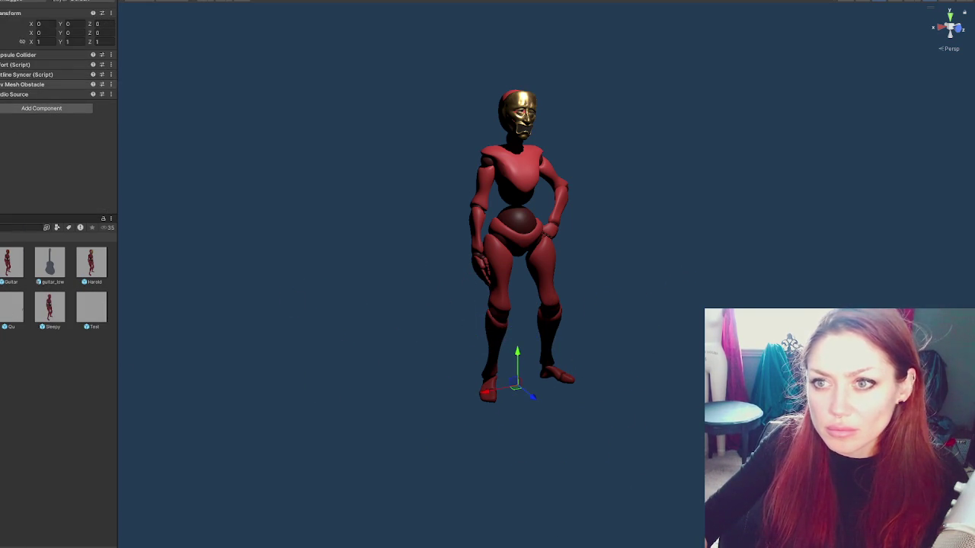
{"action": "right_click", "coordinate": [2, 88]}
{"action": "left_click", "coordinate": [1, 88]}
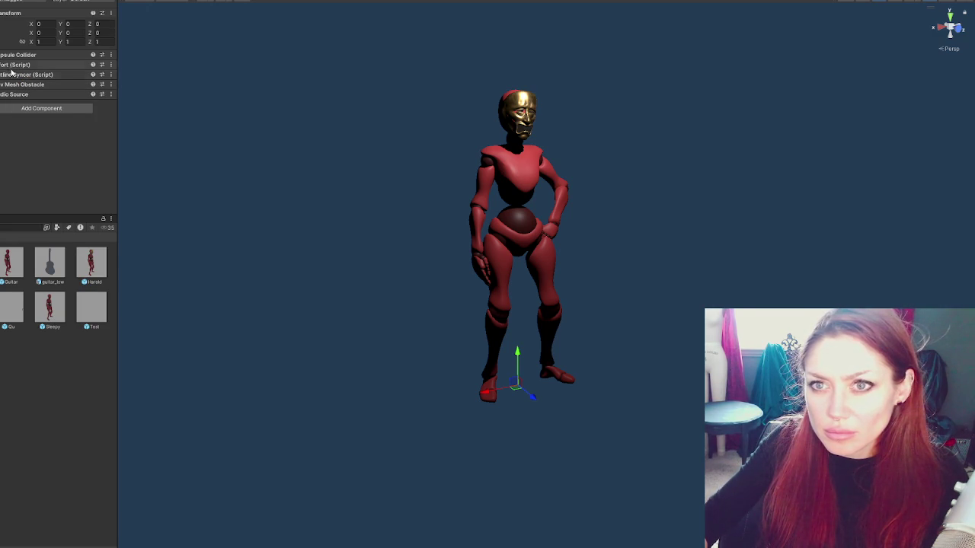
Step: Load the Title scene, answering the save prompt, and continue the saved game
{"action": "double_click", "coordinate": [81, 419]}
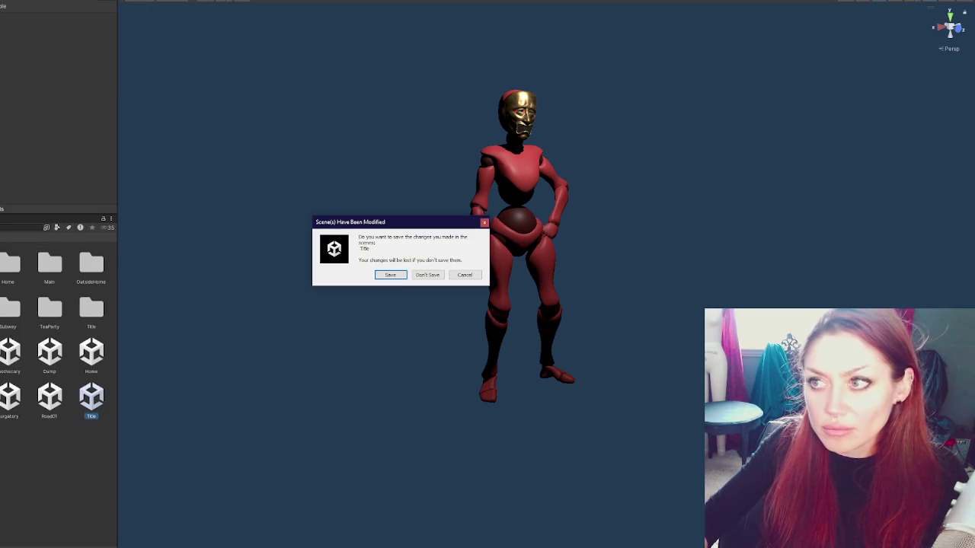
{"action": "left_click", "coordinate": [389, 275]}
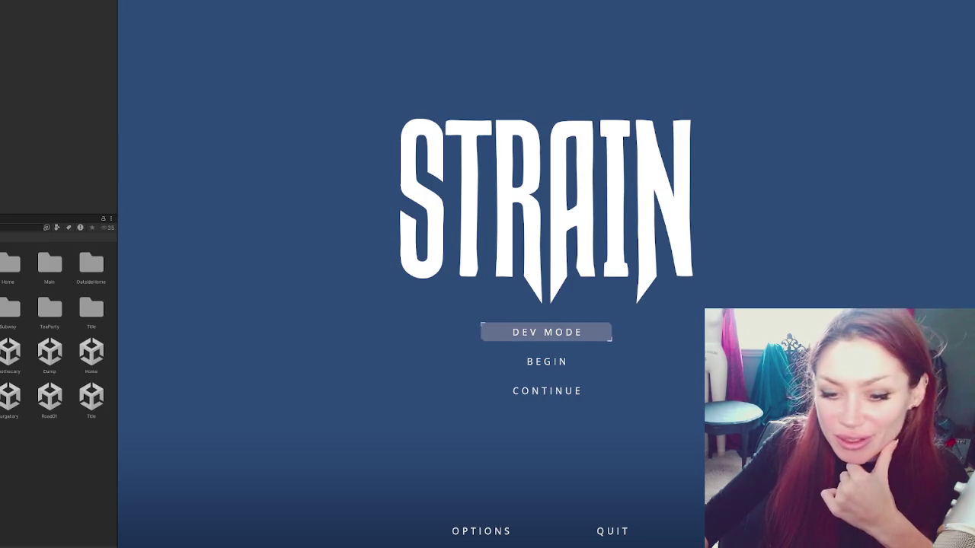
{"action": "left_click", "coordinate": [550, 393]}
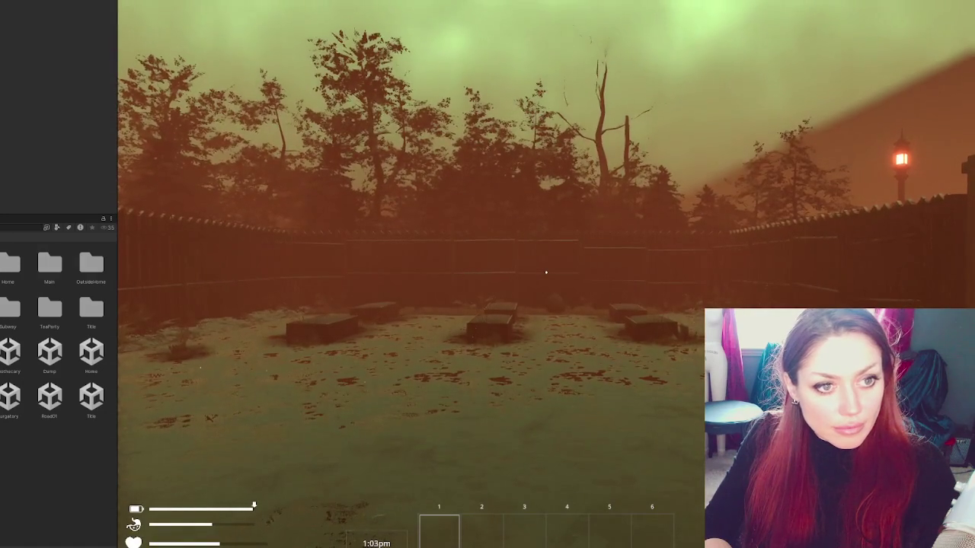
Step: Walk across the yard, through the wooden gate and out the EXIT gate
{"action": "key", "text": "w"}
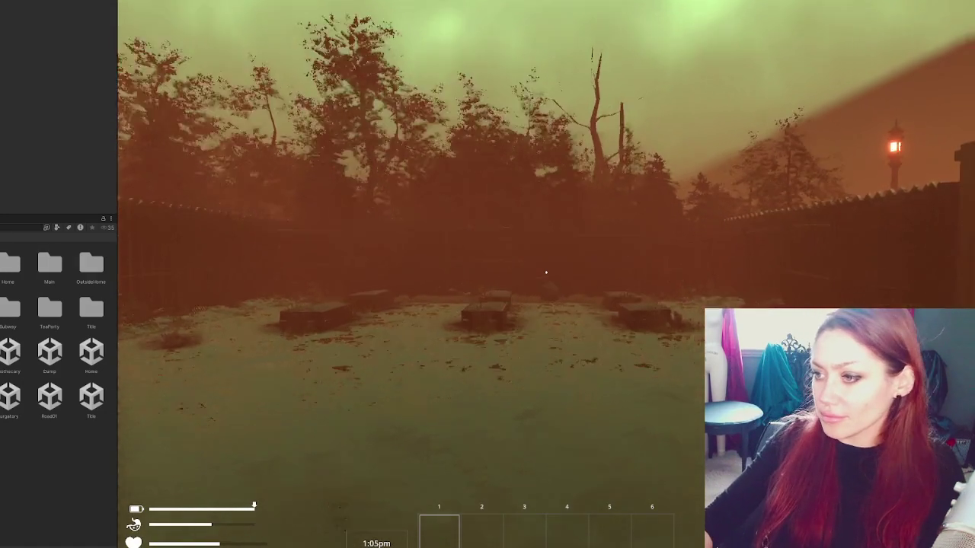
{"action": "key", "text": "w"}
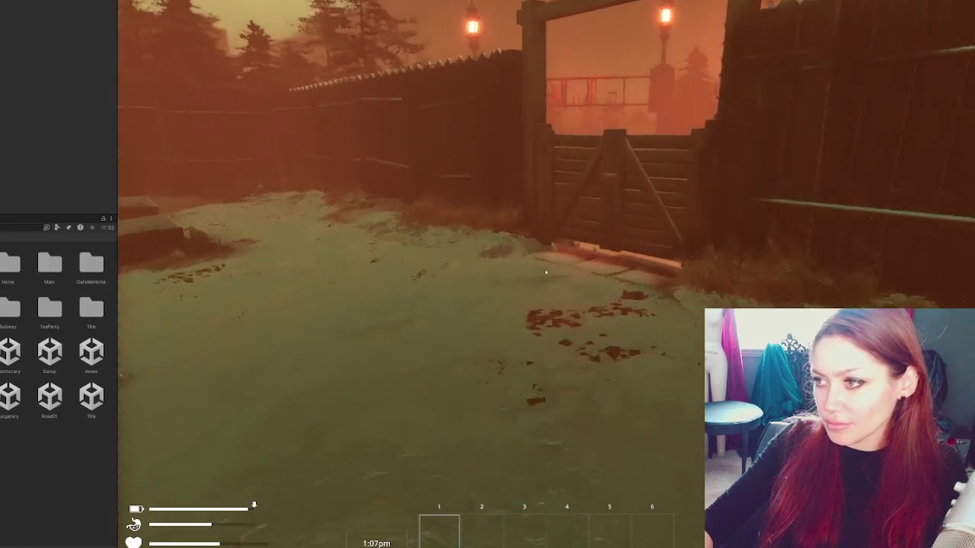
{"action": "key", "text": "w"}
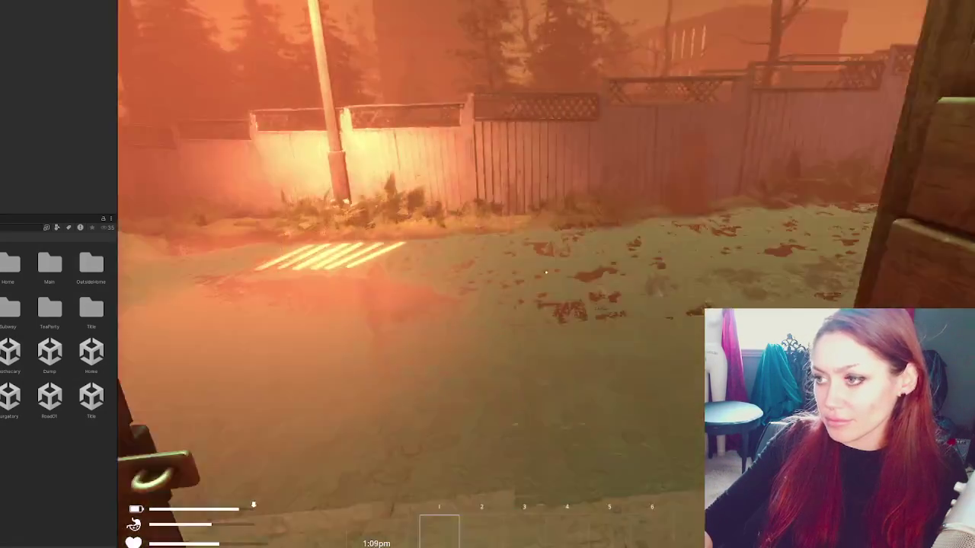
{"action": "key", "text": "w"}
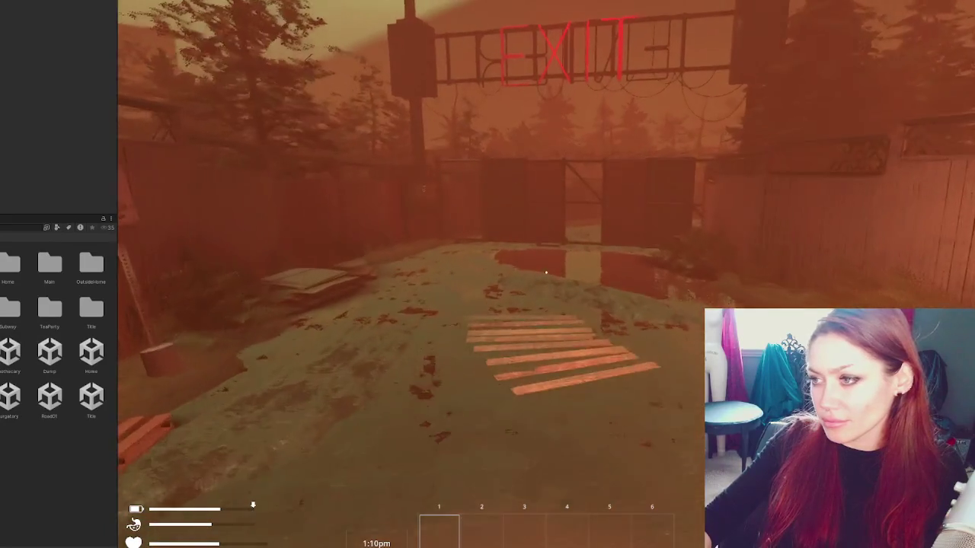
{"action": "key", "text": "w"}
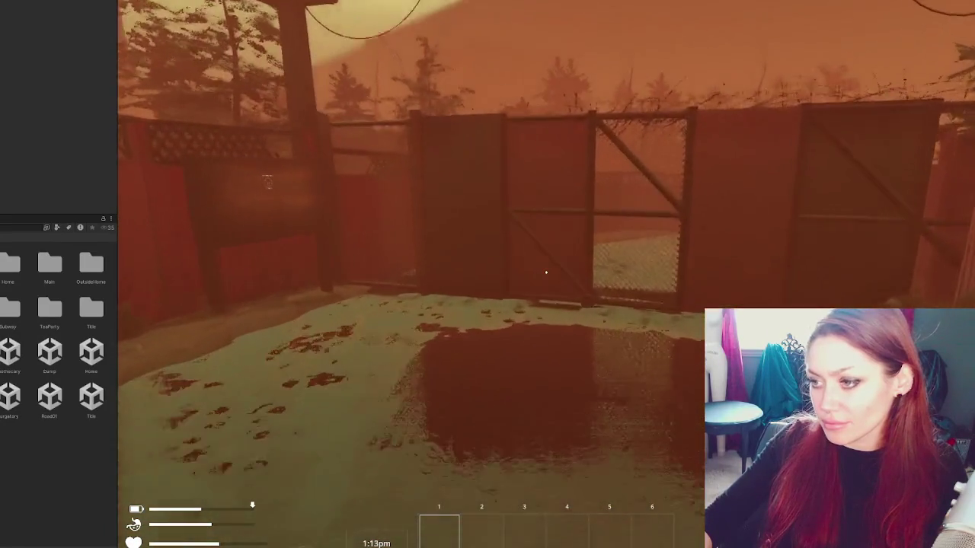
{"action": "key", "text": "e"}
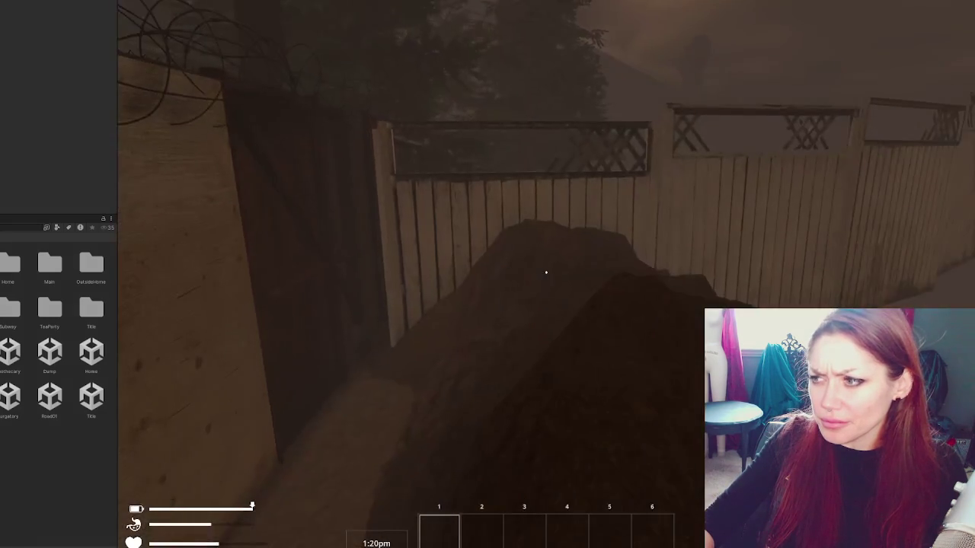
Step: Pause the game with Esc and stop the play test
{"action": "key", "text": "Escape"}
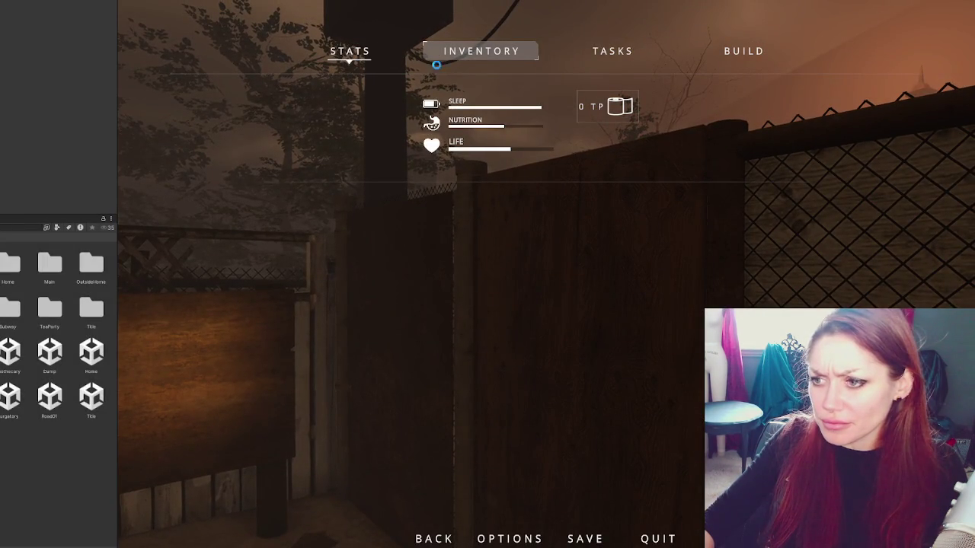
{"action": "key", "text": "ctrl+p"}
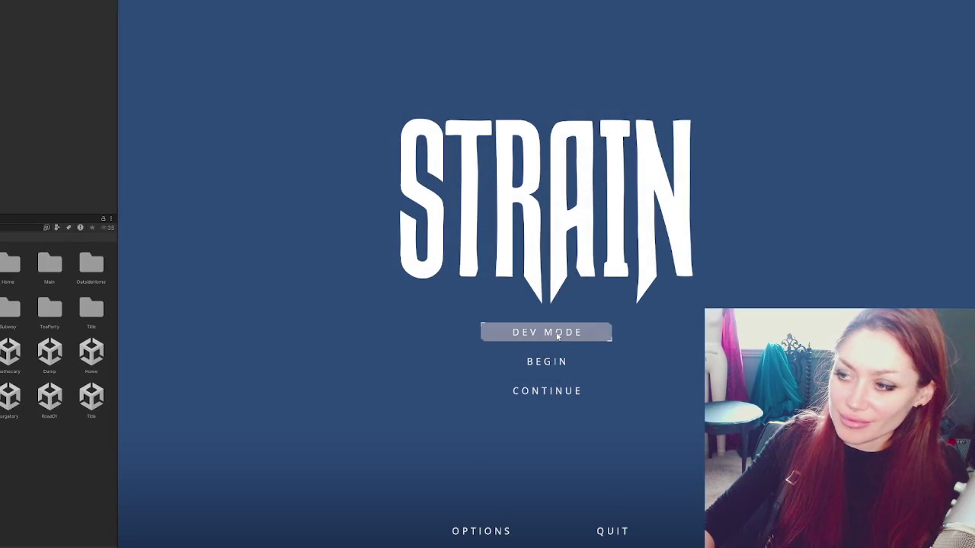
Step: Start in DEV MODE and leave the base through the wooden and EXIT gates
{"action": "left_click", "coordinate": [556, 337]}
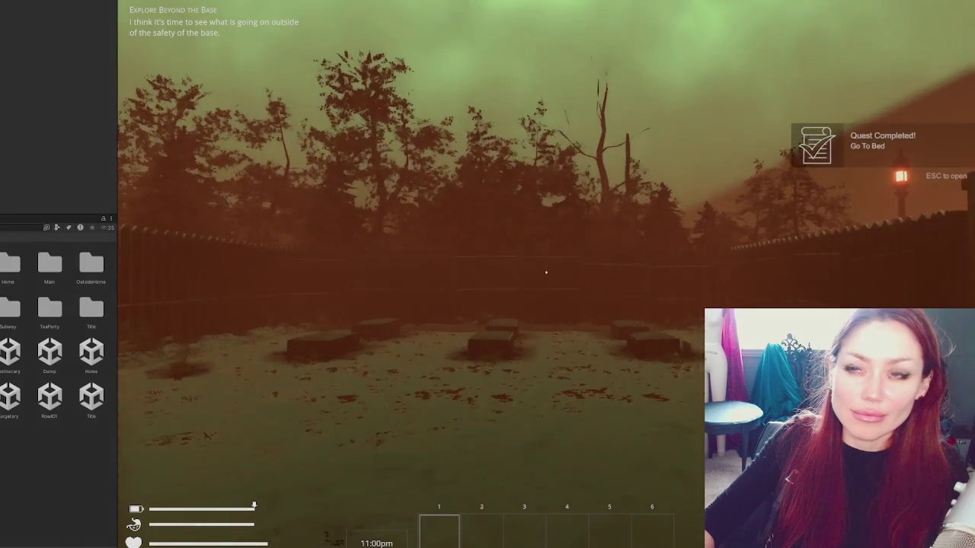
{"action": "key", "text": "w"}
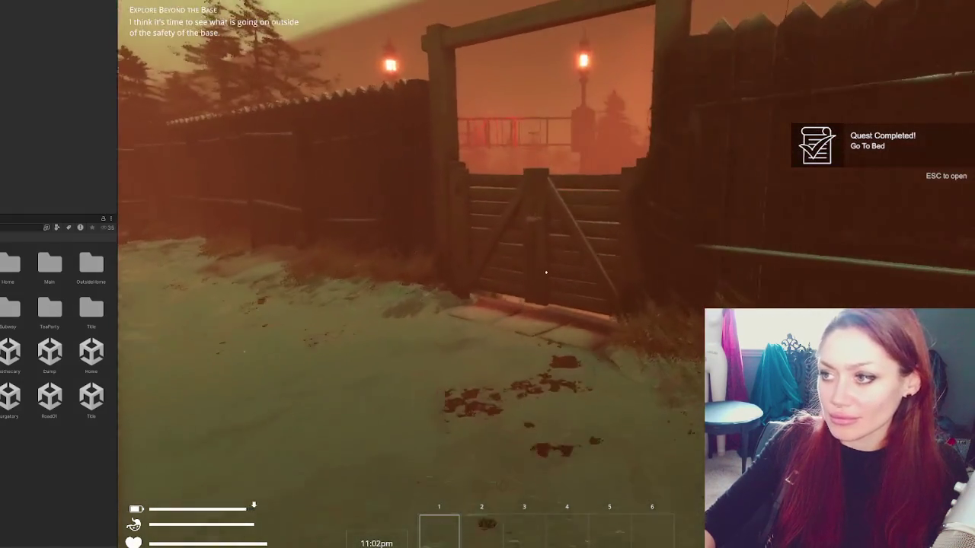
{"action": "key", "text": "e"}
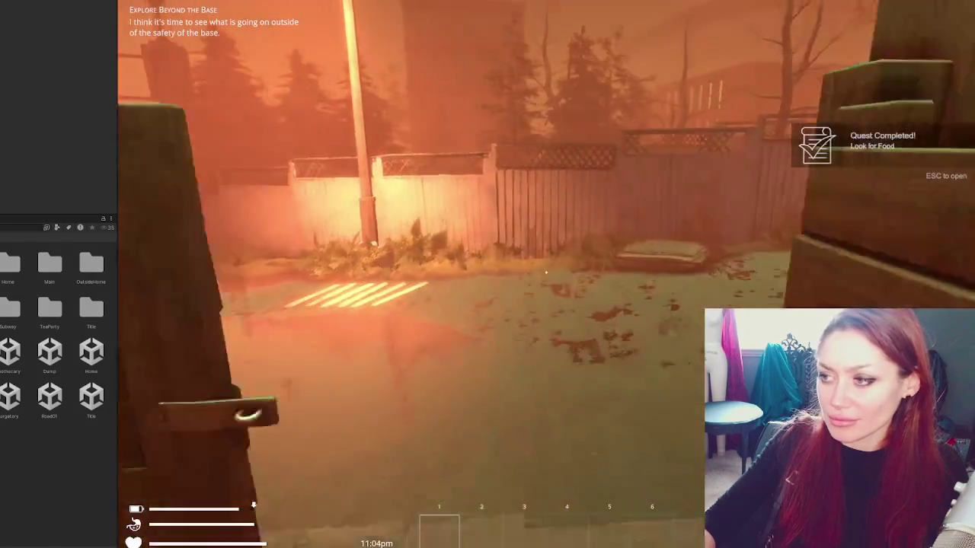
{"action": "key", "text": "w"}
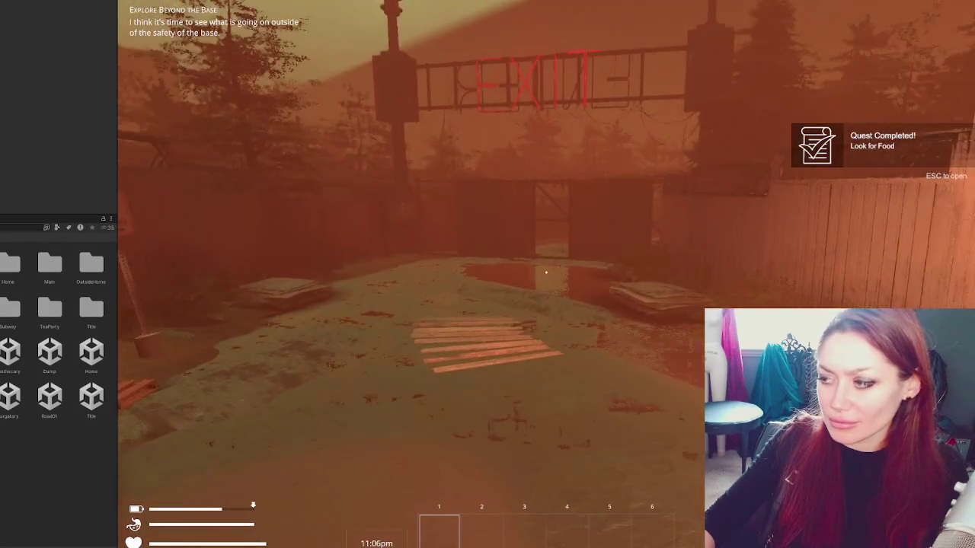
{"action": "key", "text": "w"}
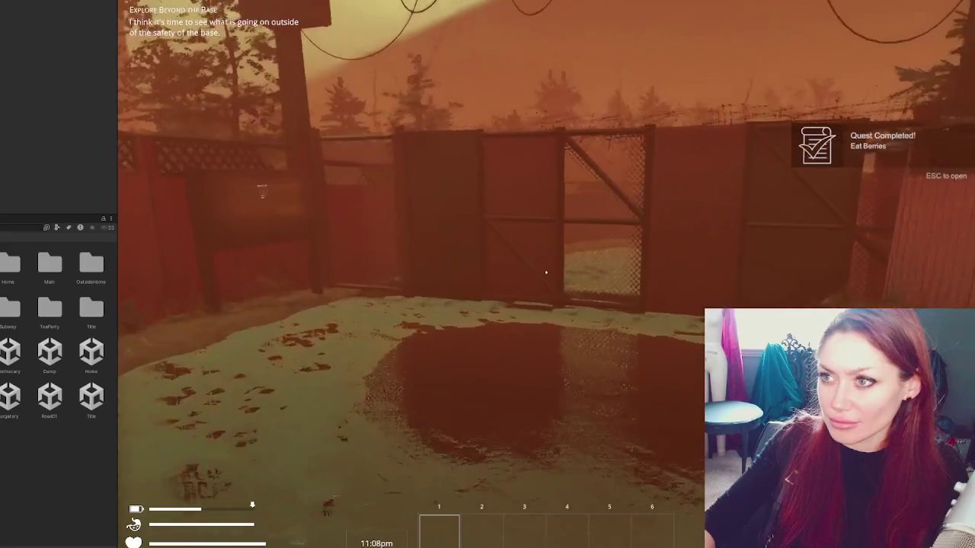
{"action": "key", "text": "e"}
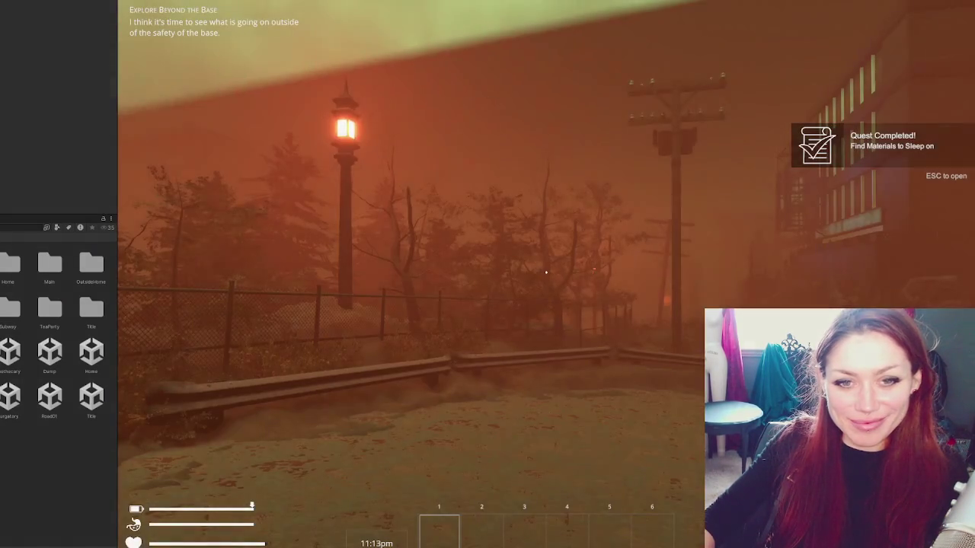
Step: Walk down the path and stairs to the street with the NPC, then pause
{"action": "mouse_move", "coordinate": [545, 272]}
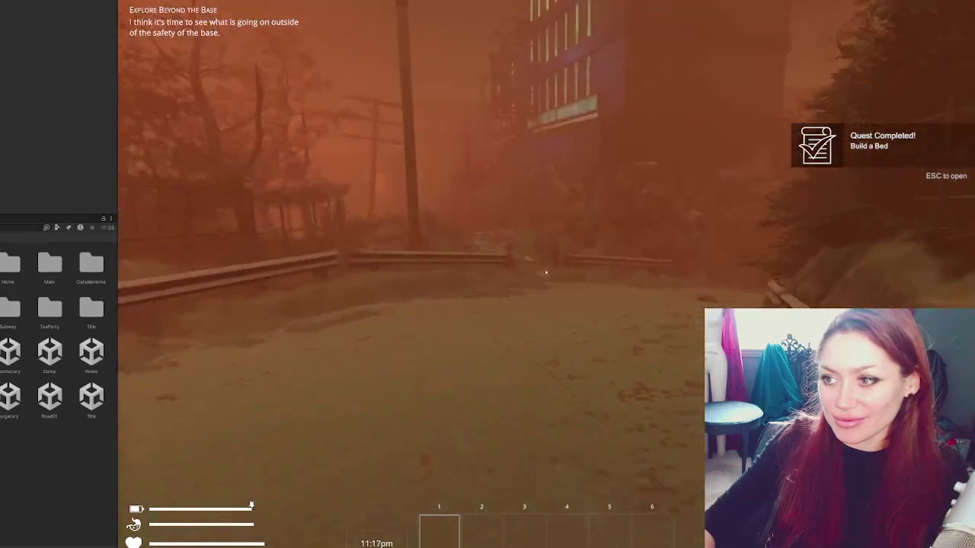
{"action": "key", "text": "w"}
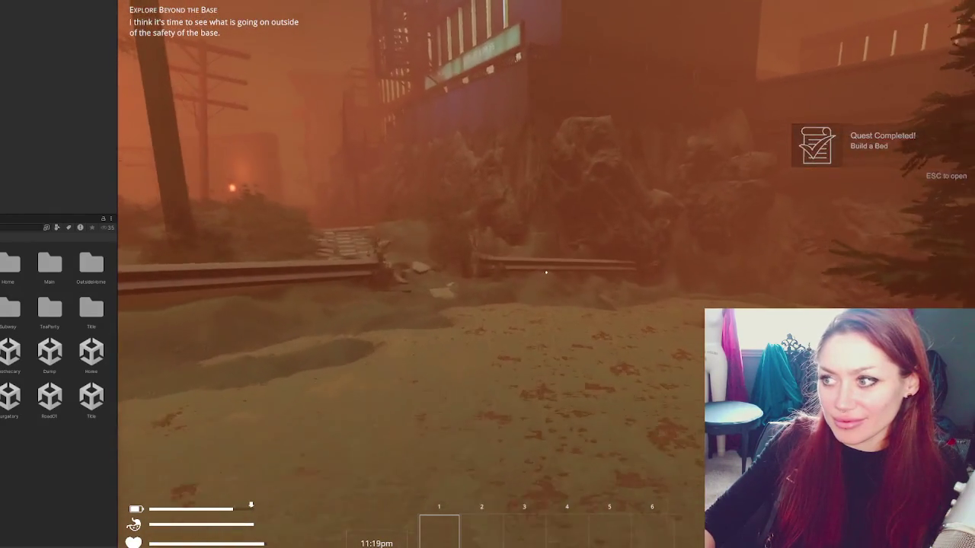
{"action": "key", "text": "w"}
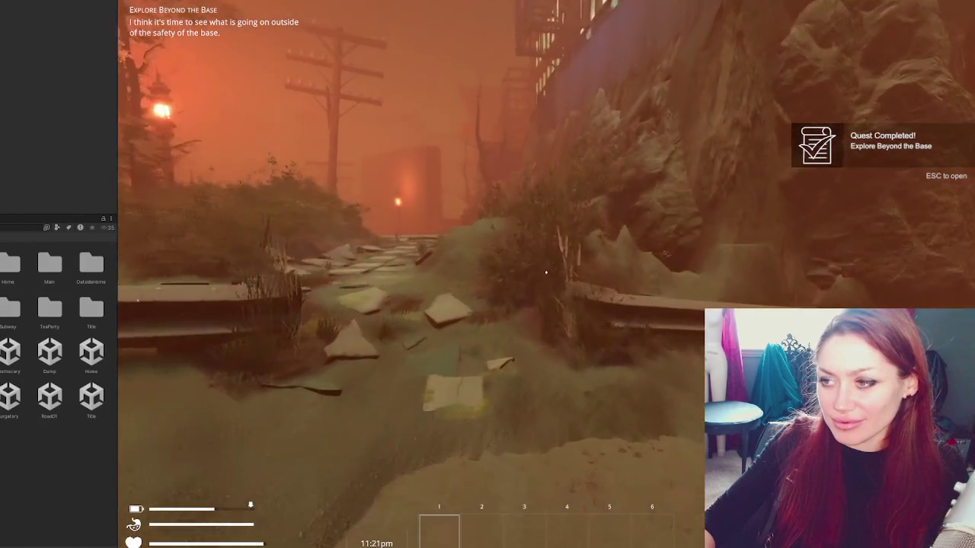
{"action": "key", "text": "w"}
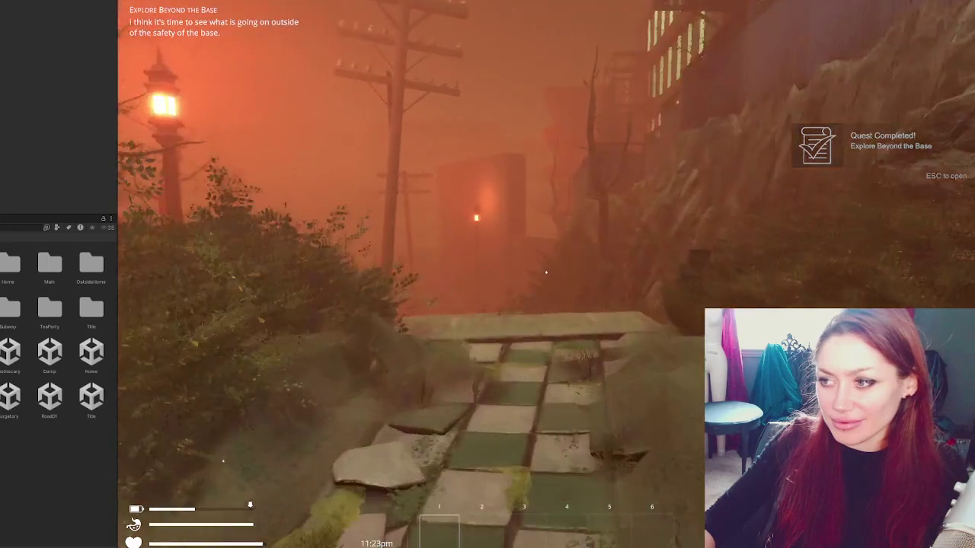
{"action": "key", "text": "w"}
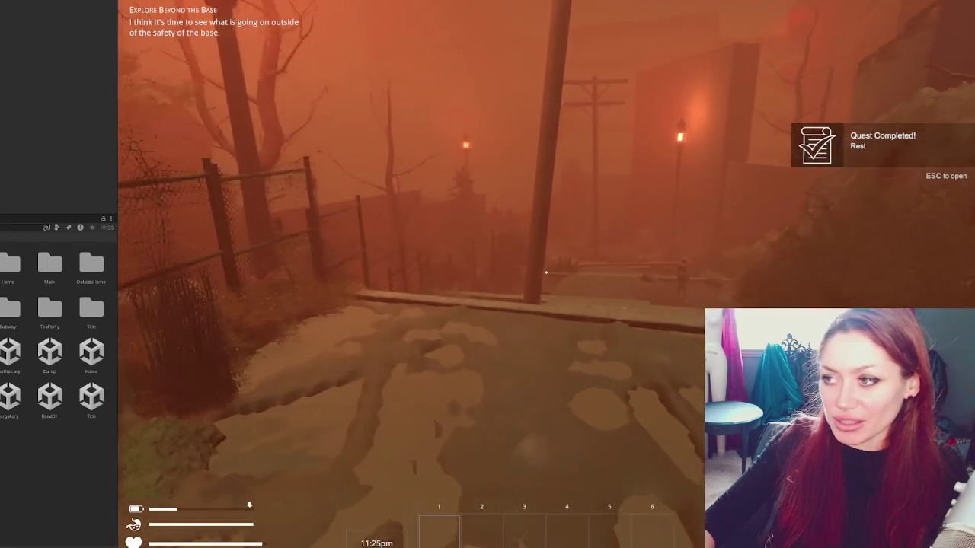
{"action": "key", "text": "w"}
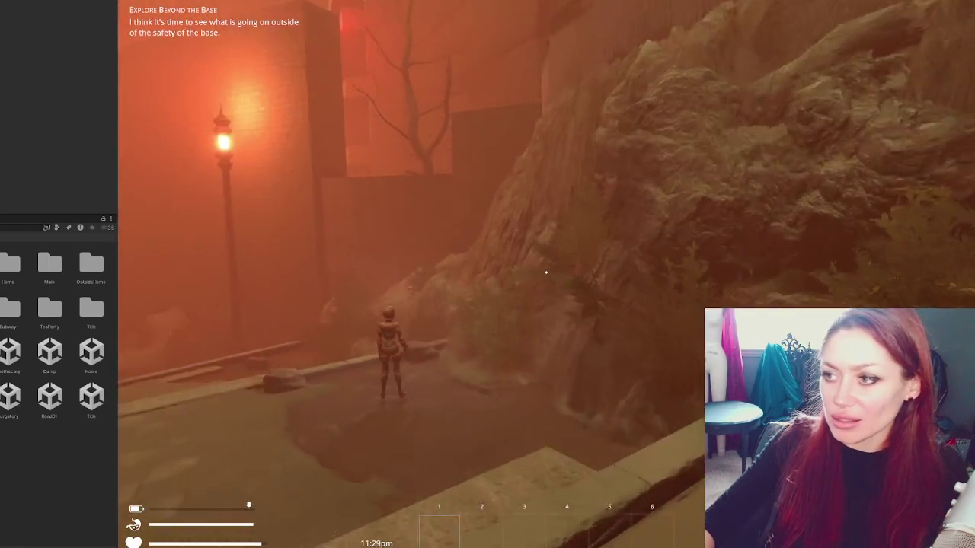
{"action": "key", "text": "Escape"}
Step: Overwrite the December 29 save slot from the pause menu
{"action": "left_click", "coordinate": [583, 535]}
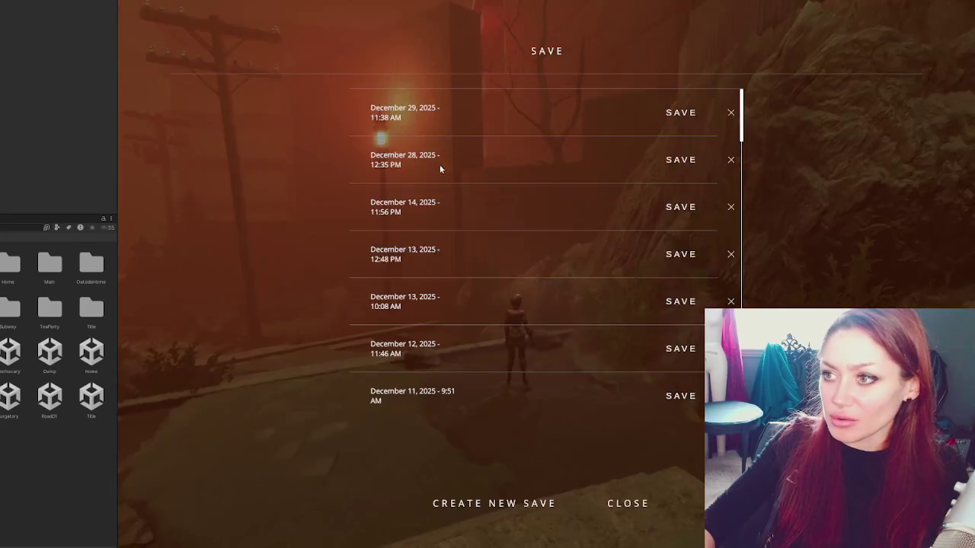
{"action": "left_click", "coordinate": [460, 120]}
{"action": "left_click", "coordinate": [537, 288]}
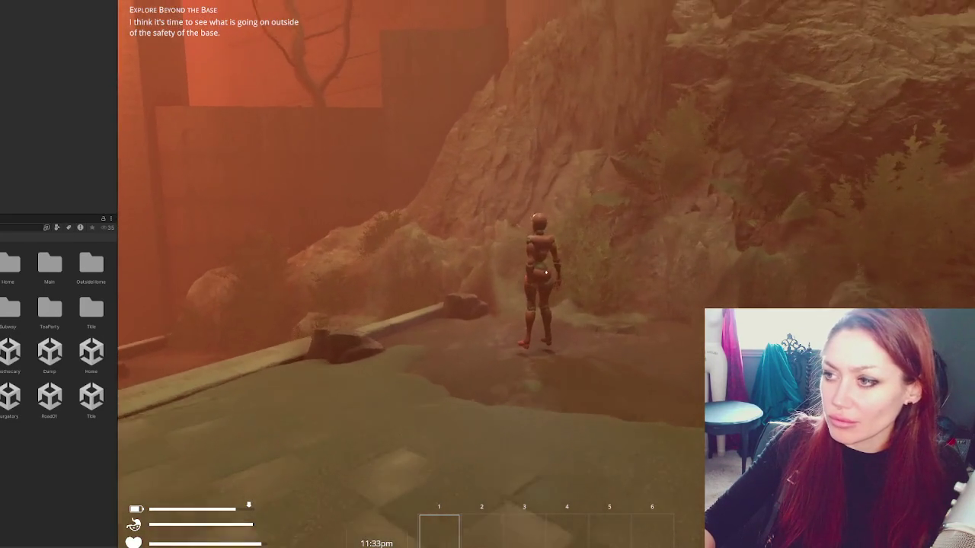
Step: Walk and sprint around the red NPC until it collapses out of stamina
{"action": "key", "text": "s"}
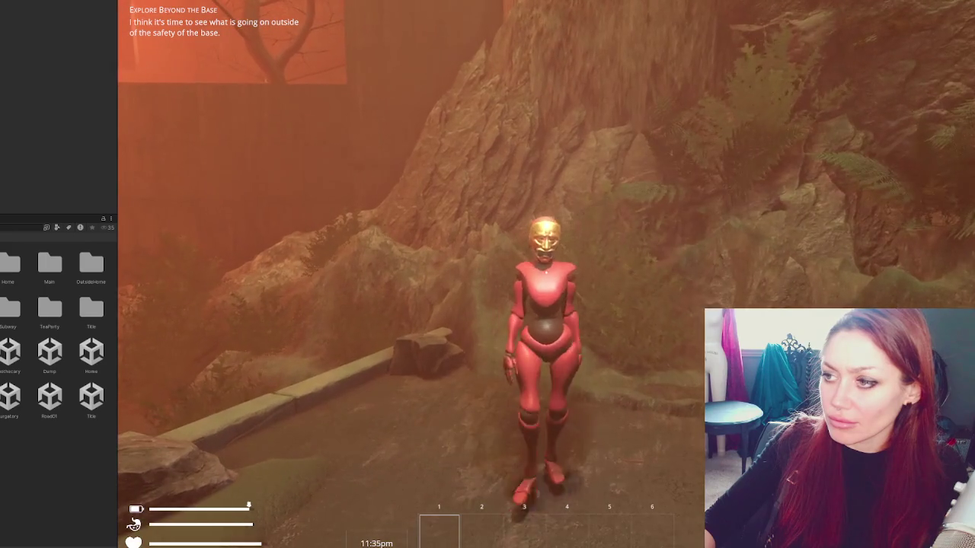
{"action": "key", "text": "s"}
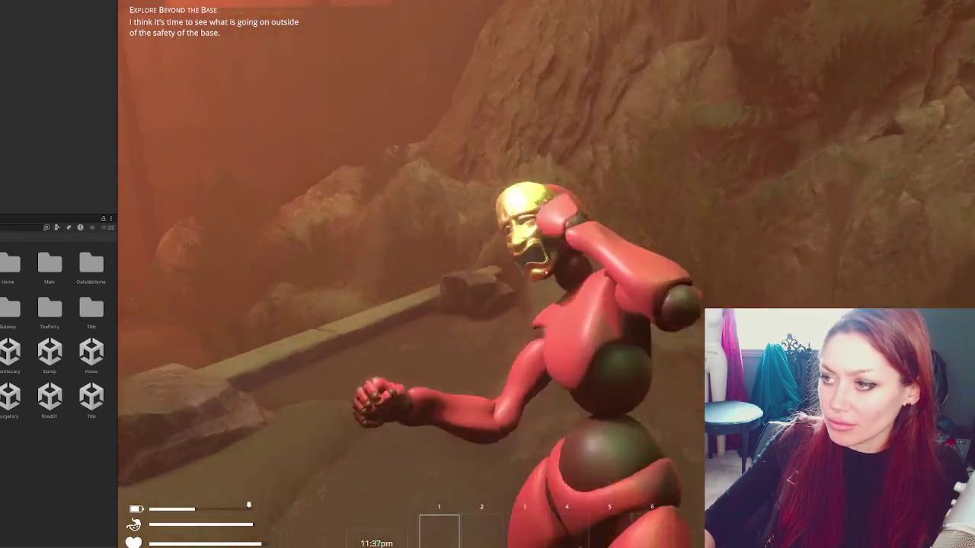
{"action": "key", "text": "space"}
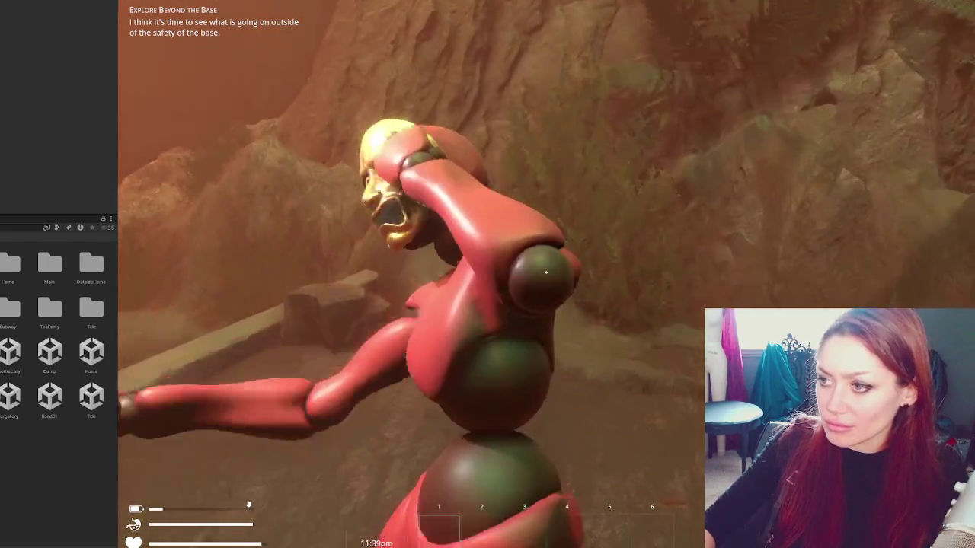
{"action": "key", "text": "s"}
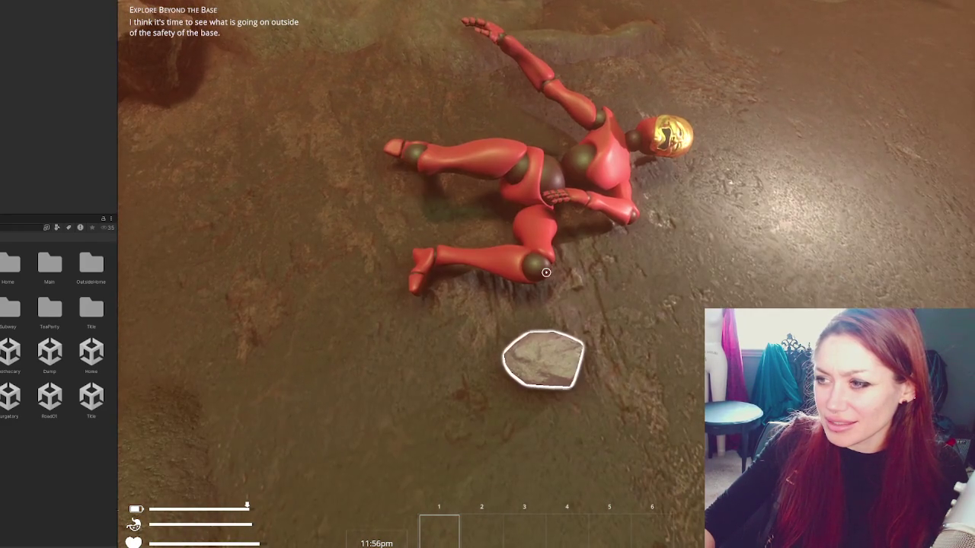
Step: Pick up the stone by the fallen doll, then pause and stop the play test
{"action": "left_click", "coordinate": [544, 358]}
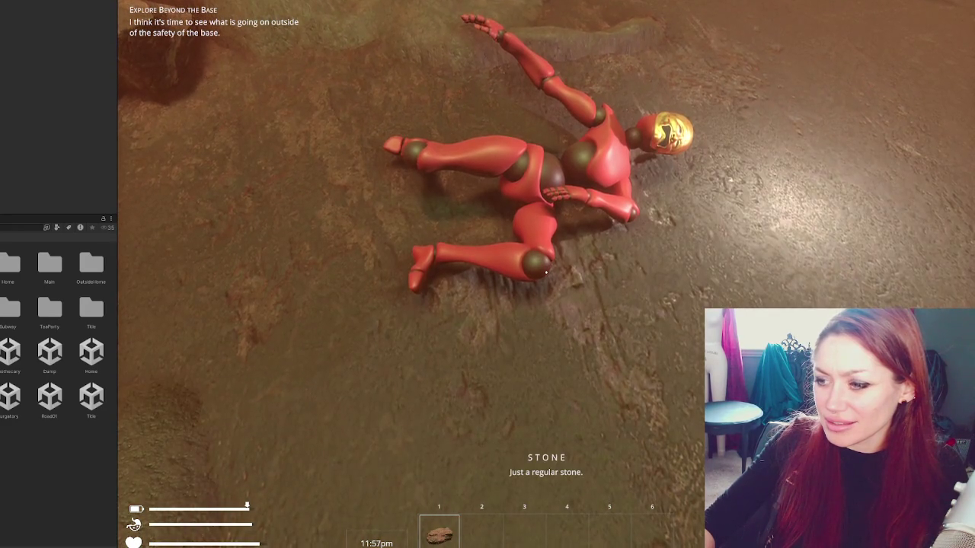
{"action": "key", "text": "w"}
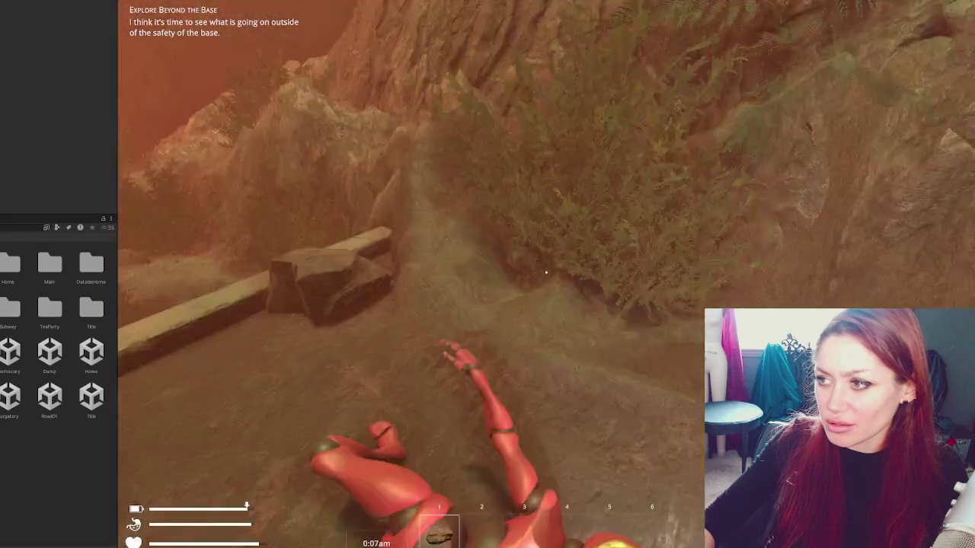
{"action": "key", "text": "Escape"}
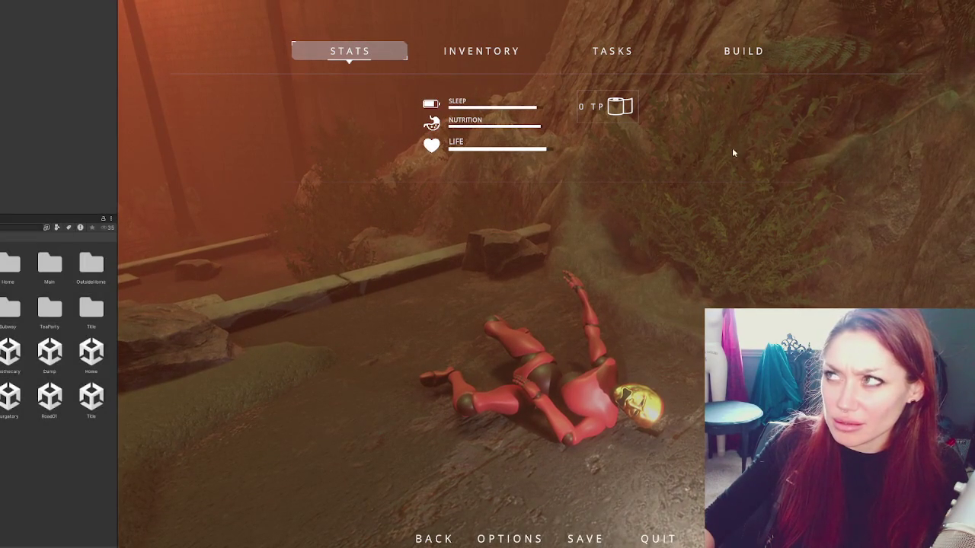
{"action": "key", "text": "ctrl+p"}
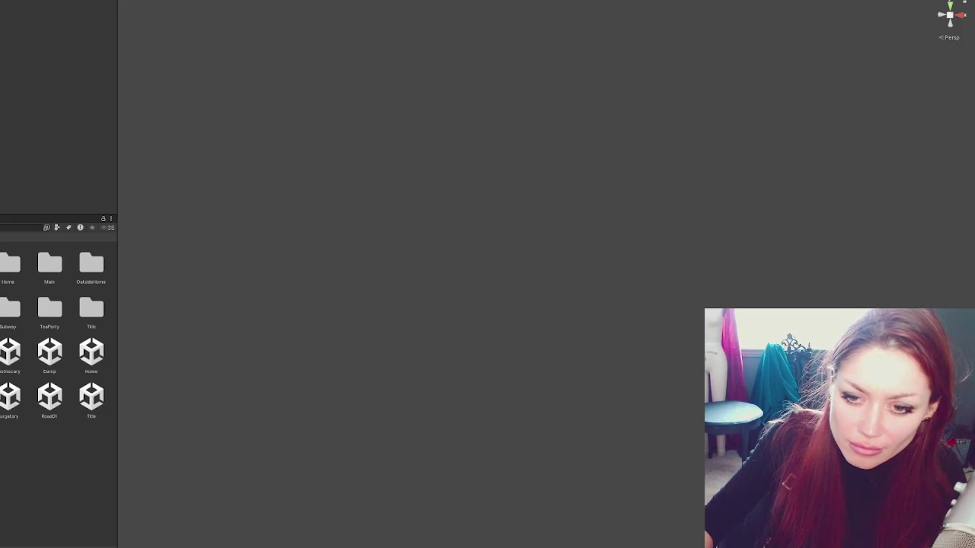
Step: Widen the Project panel, open the props folder, and drag the rock in as Rock 3
{"action": "left_click_drag", "start_coordinate": [120, 367], "coordinate": [264, 372]}
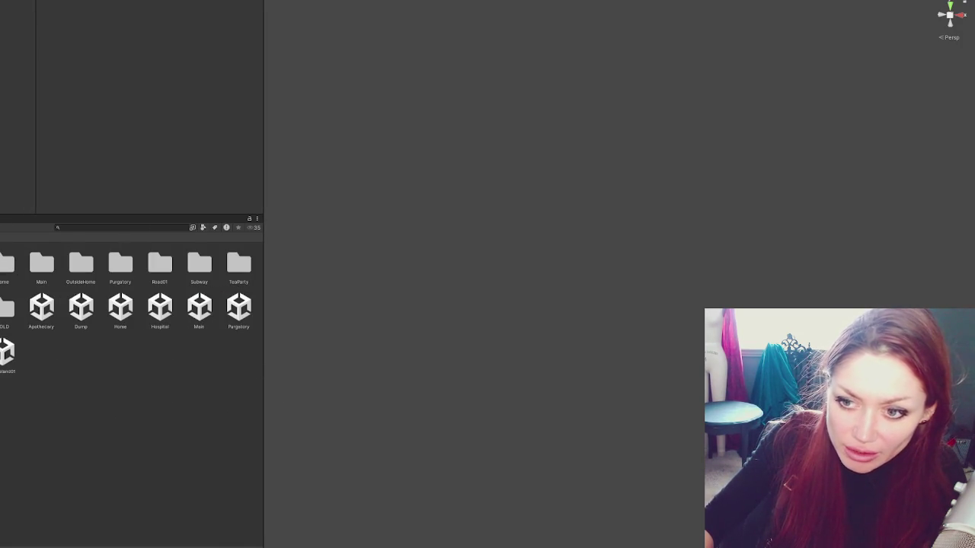
{"action": "double_click", "coordinate": [22, 327]}
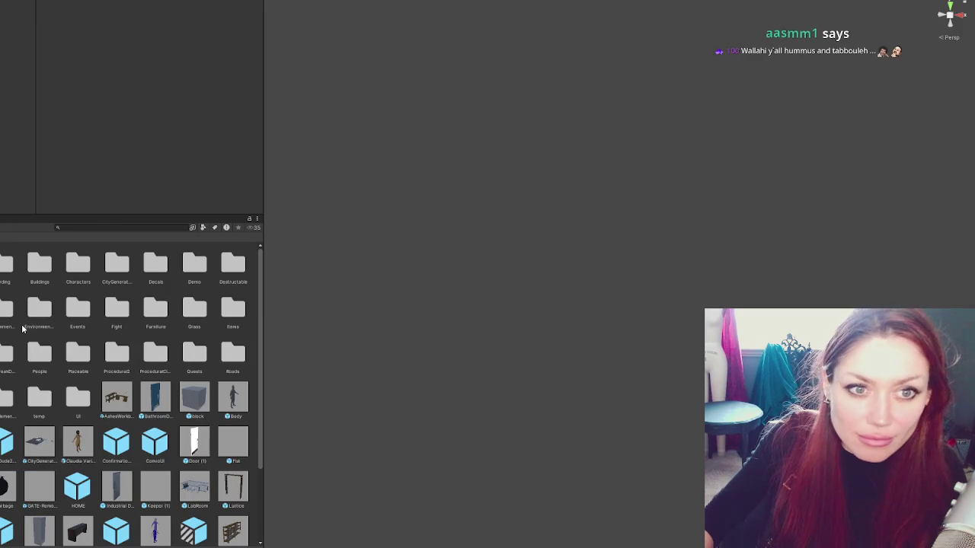
{"action": "scroll", "coordinate": [130, 392], "scroll_direction": "down", "scroll_amount": 3}
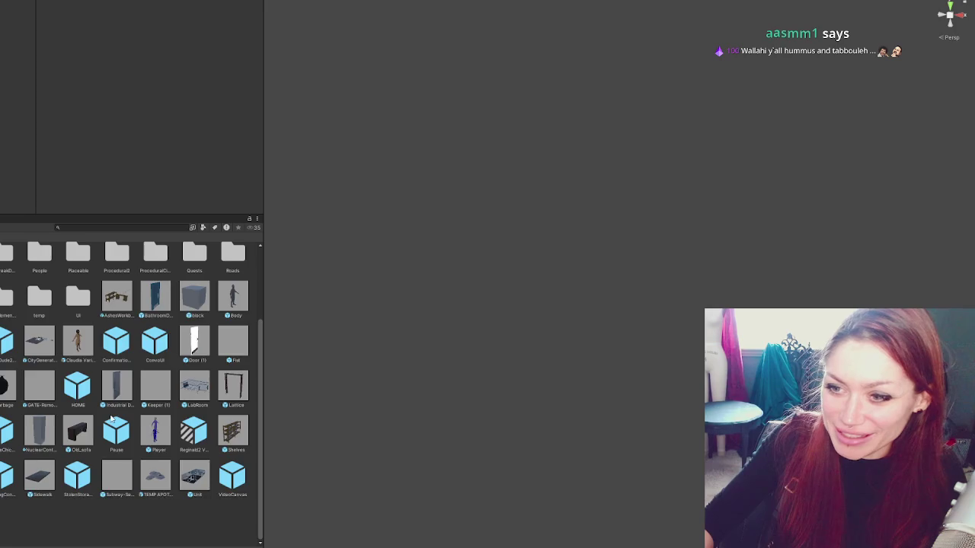
{"action": "scroll", "coordinate": [112, 419], "scroll_direction": "up", "scroll_amount": 3}
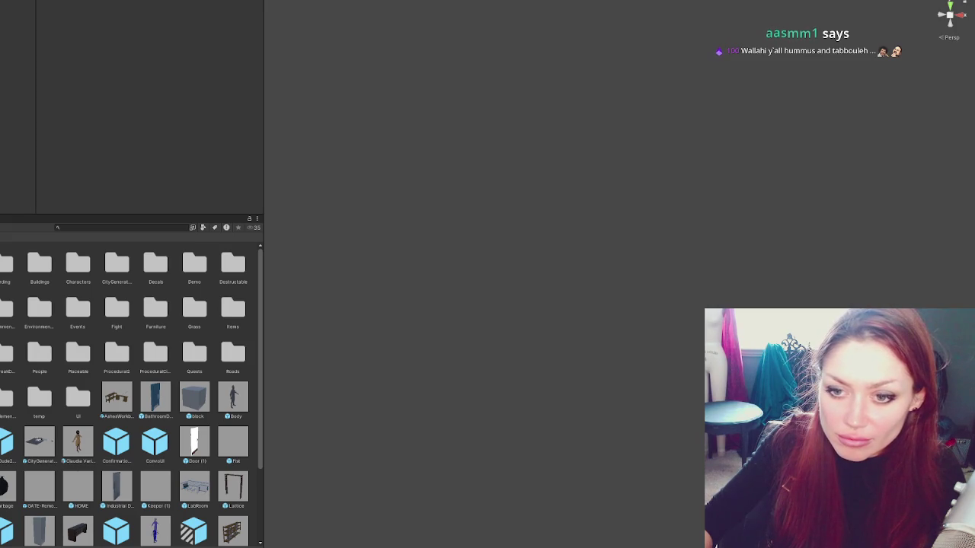
{"action": "double_click", "coordinate": [233, 266]}
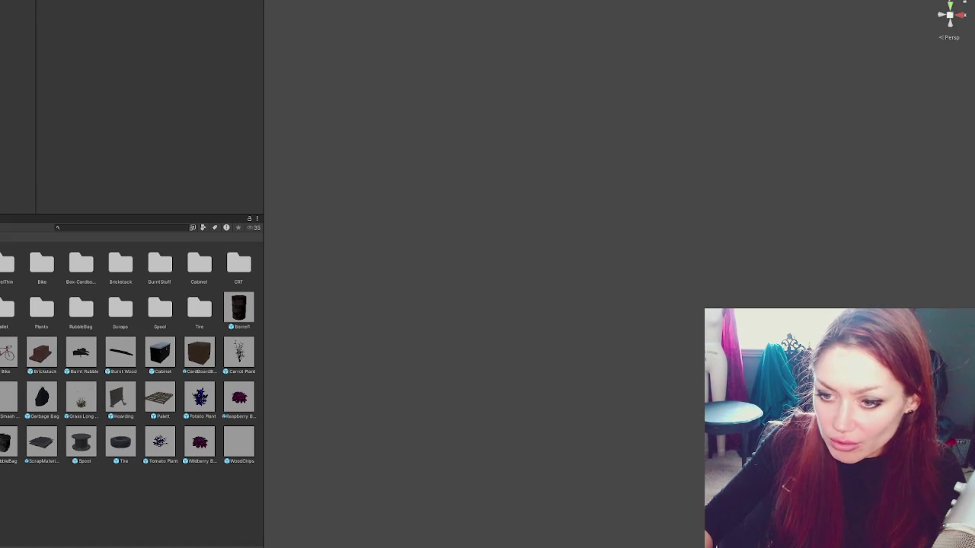
{"action": "left_click_drag", "start_coordinate": [16, 91], "coordinate": [27, 442]}
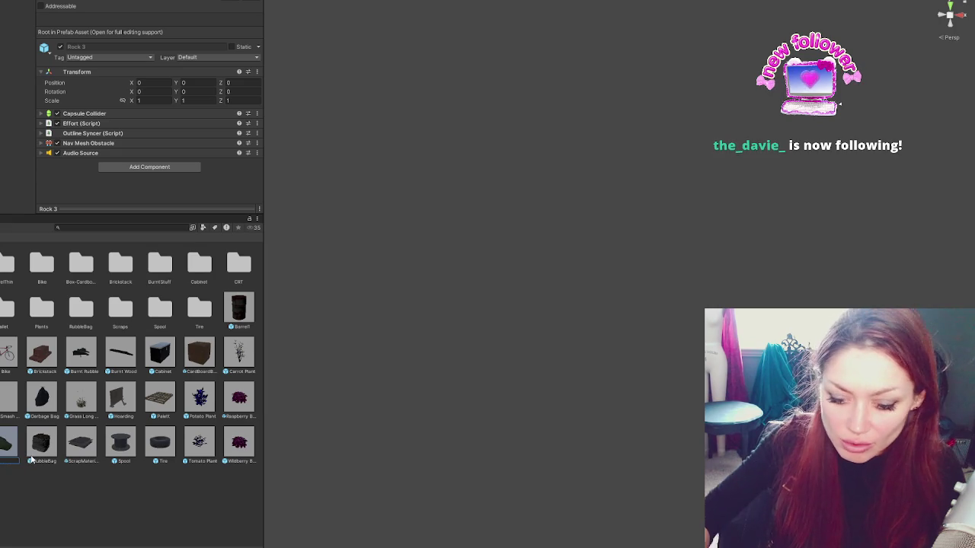
Step: Rename the new prefab to Loot and open it for editing
{"action": "type", "text": "Loot"}
{"action": "key", "text": "Return"}
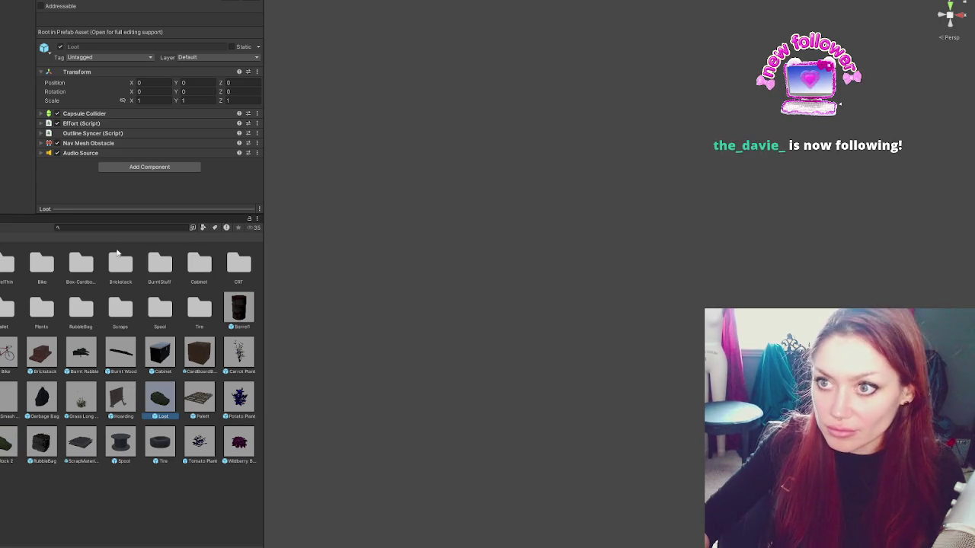
{"action": "left_click", "coordinate": [183, 394]}
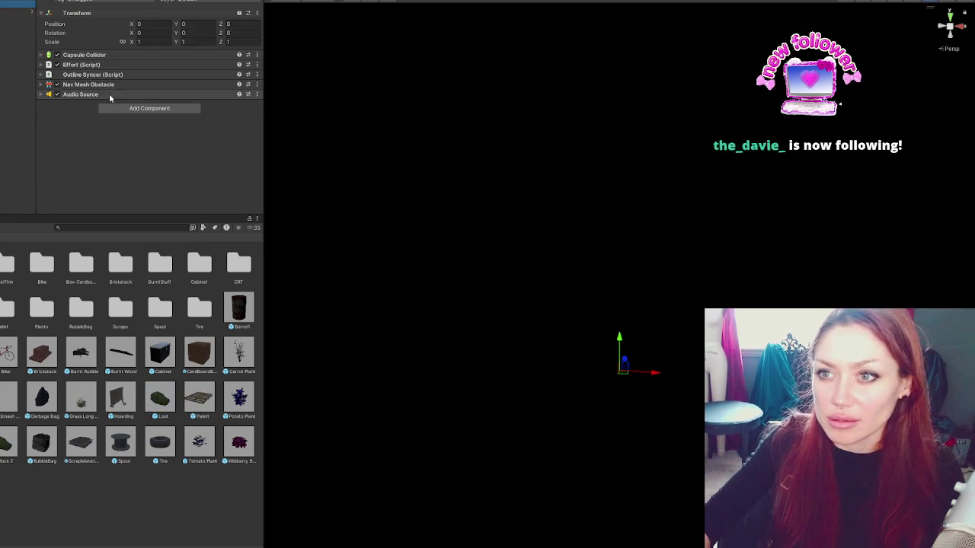
{"action": "left_click", "coordinate": [93, 74]}
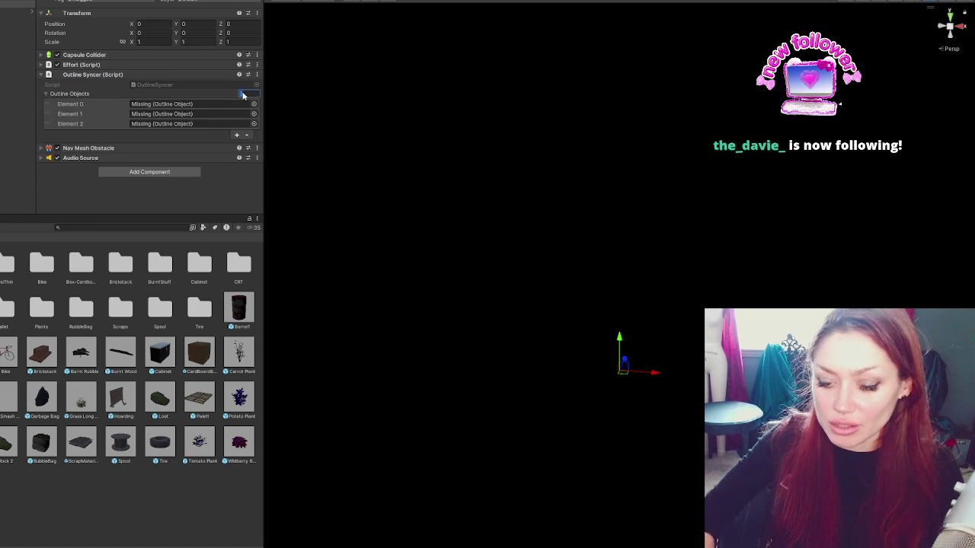
{"action": "left_click", "coordinate": [242, 94]}
{"action": "left_click", "coordinate": [94, 74]}
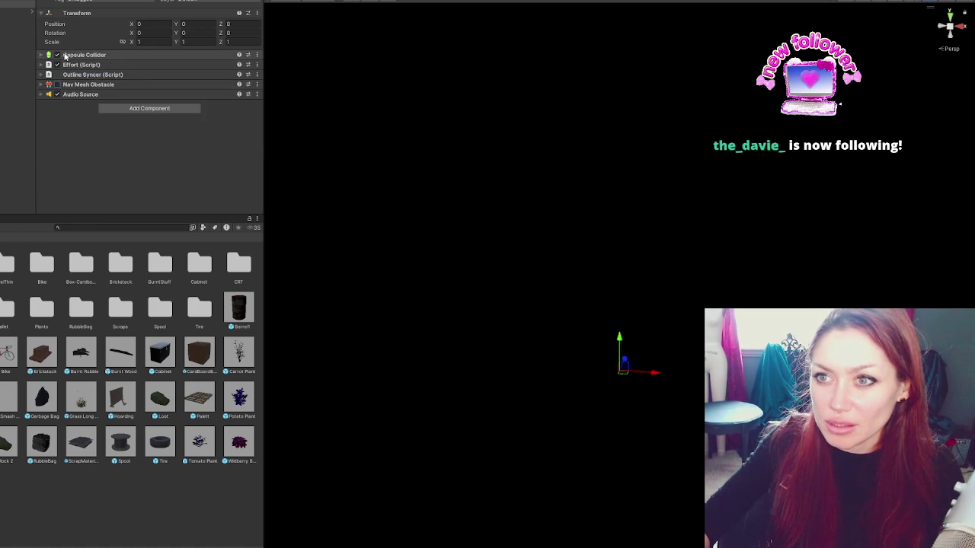
Step: Set the Capsule Collider to radius 0.54, height 1.19, centre Y 0, then disable it
{"action": "left_click", "coordinate": [65, 56]}
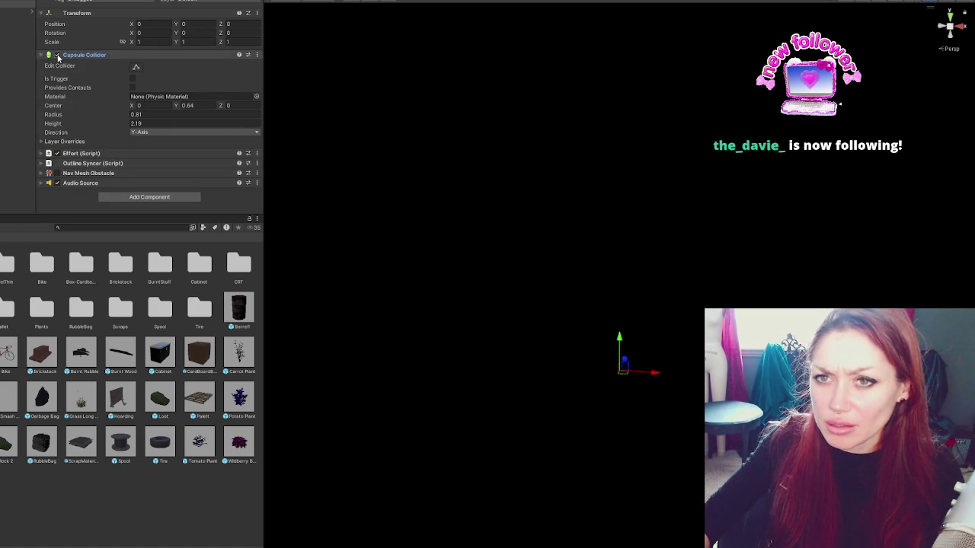
{"action": "left_click", "coordinate": [136, 67]}
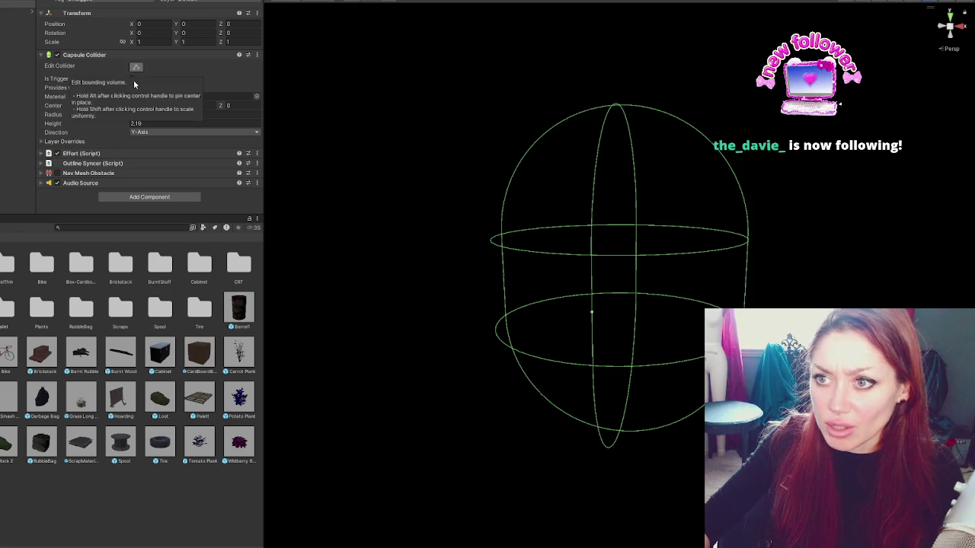
{"action": "left_click_drag", "start_coordinate": [96, 119], "coordinate": [55, 131]}
{"action": "left_click", "coordinate": [178, 107]}
{"action": "type", "text": "0.12"}
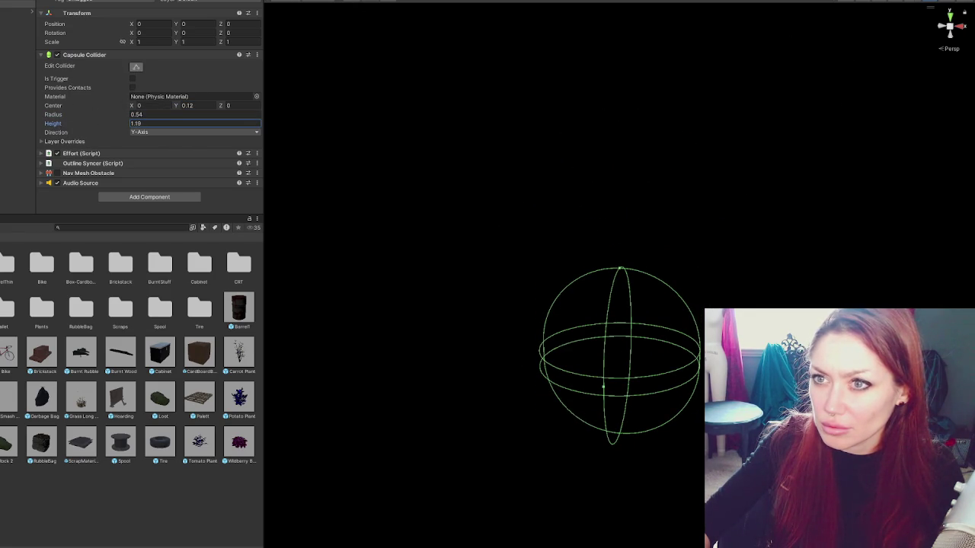
{"action": "left_click", "coordinate": [186, 105]}
{"action": "type", "text": "0"}
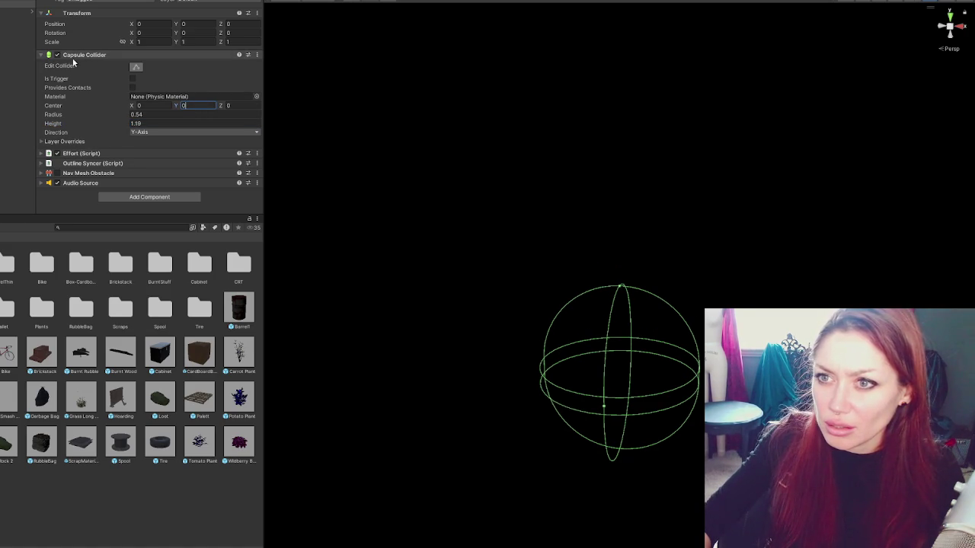
{"action": "left_click", "coordinate": [57, 55]}
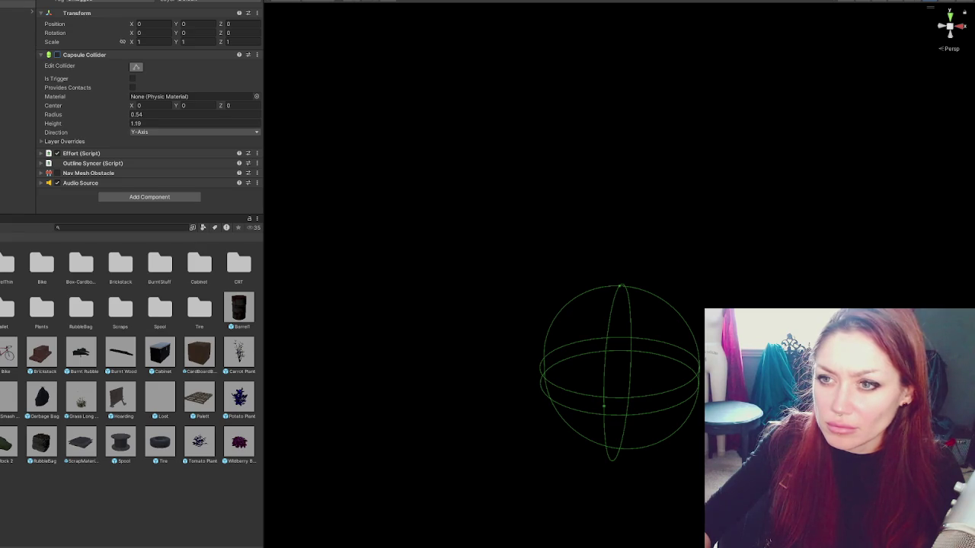
Step: Change the Effort script's item name from Rock to Loot and check its references
{"action": "left_click", "coordinate": [84, 153]}
{"action": "scroll", "coordinate": [116, 76], "scroll_direction": "down", "scroll_amount": 3}
{"action": "left_click", "coordinate": [200, 84]}
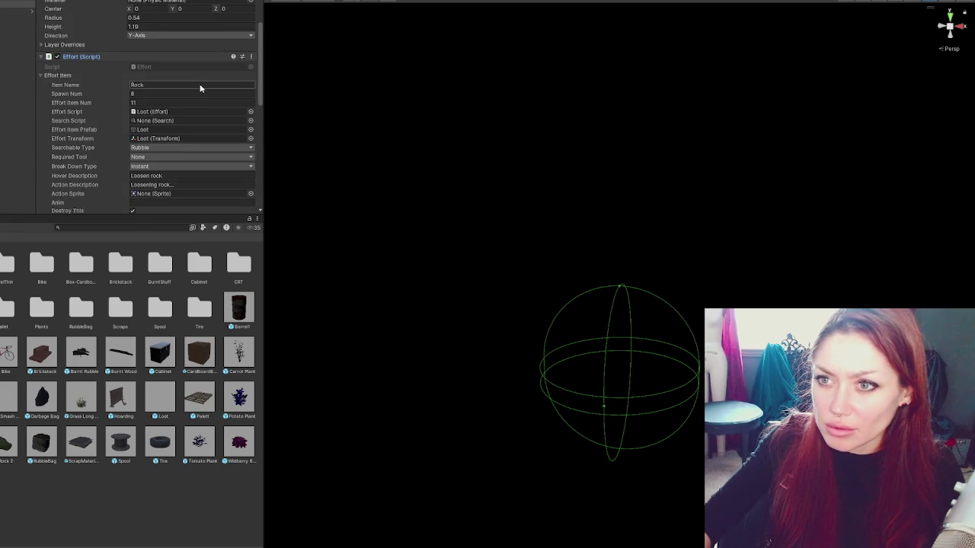
{"action": "type", "text": "Loot"}
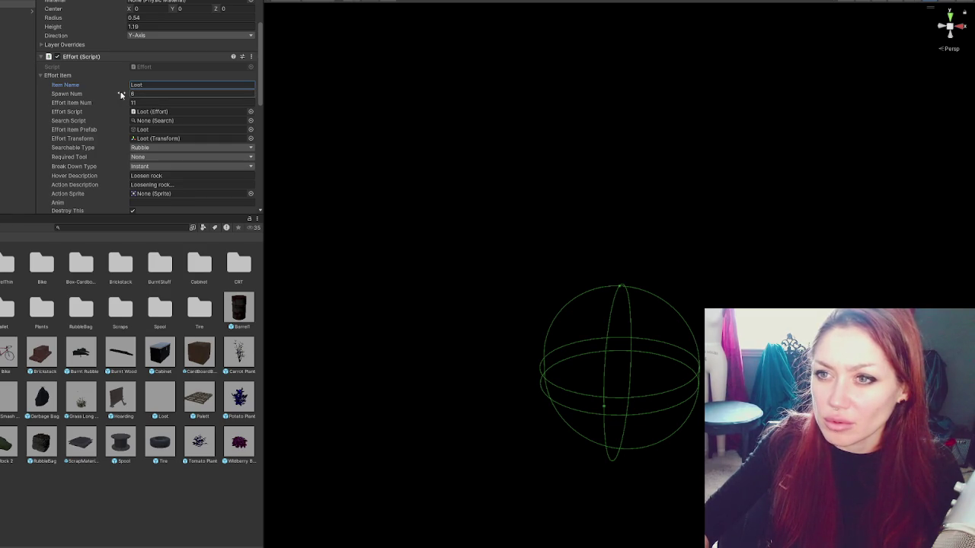
{"action": "left_click", "coordinate": [163, 104]}
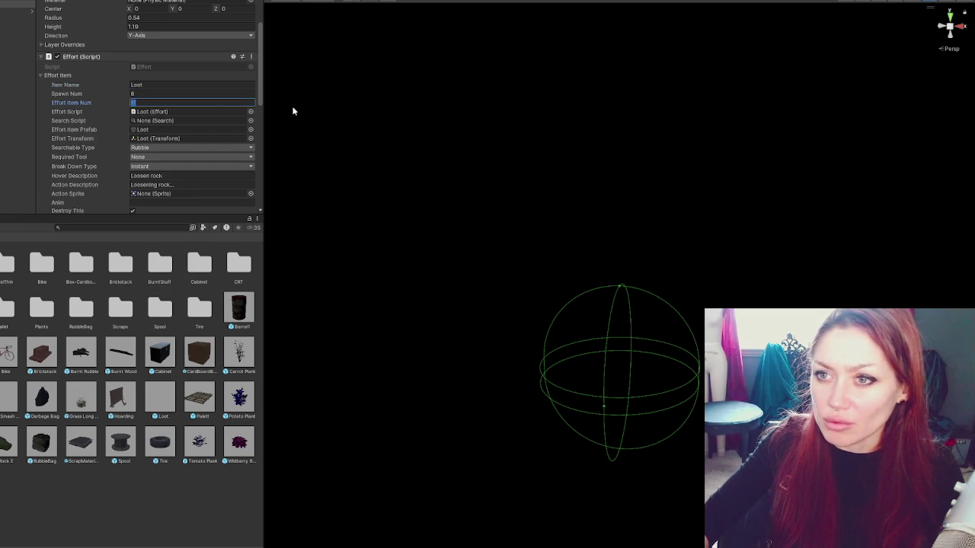
{"action": "left_click", "coordinate": [191, 109]}
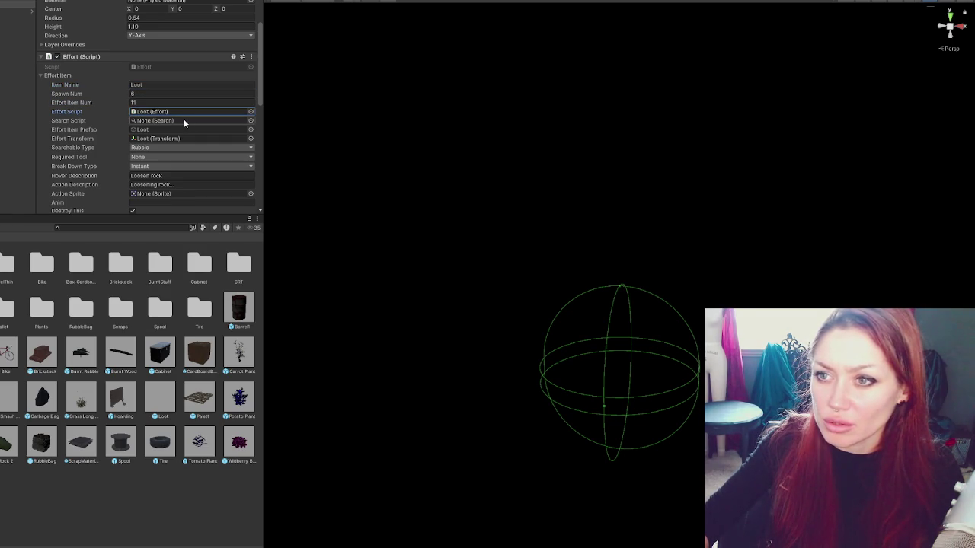
{"action": "left_click", "coordinate": [186, 139]}
Step: Set searchable type Body, hover text 'Check. for loot' and action text 'Looking for loot...'
{"action": "scroll", "coordinate": [173, 152], "scroll_direction": "down", "scroll_amount": 2}
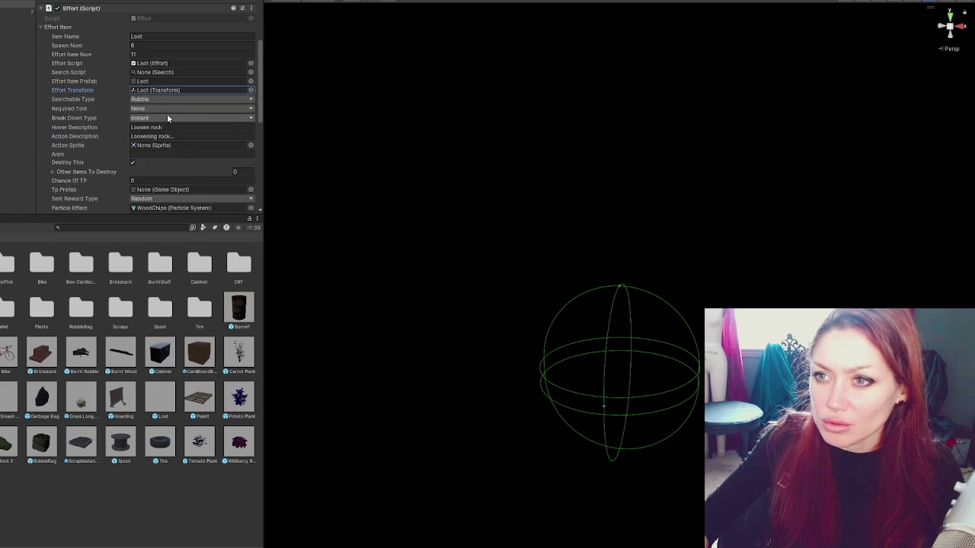
{"action": "left_click", "coordinate": [168, 100]}
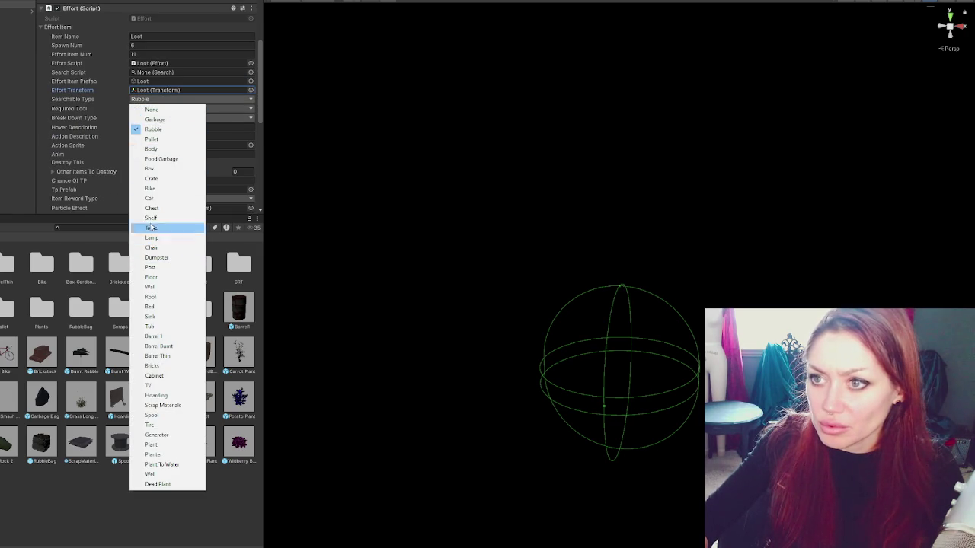
{"action": "left_click", "coordinate": [152, 148]}
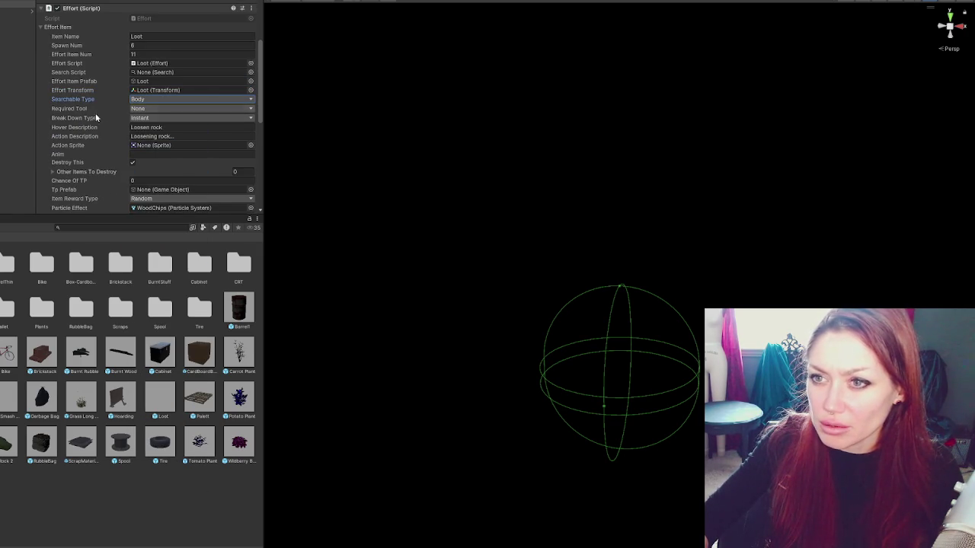
{"action": "left_click", "coordinate": [200, 128]}
{"action": "type", "text": "Check."}
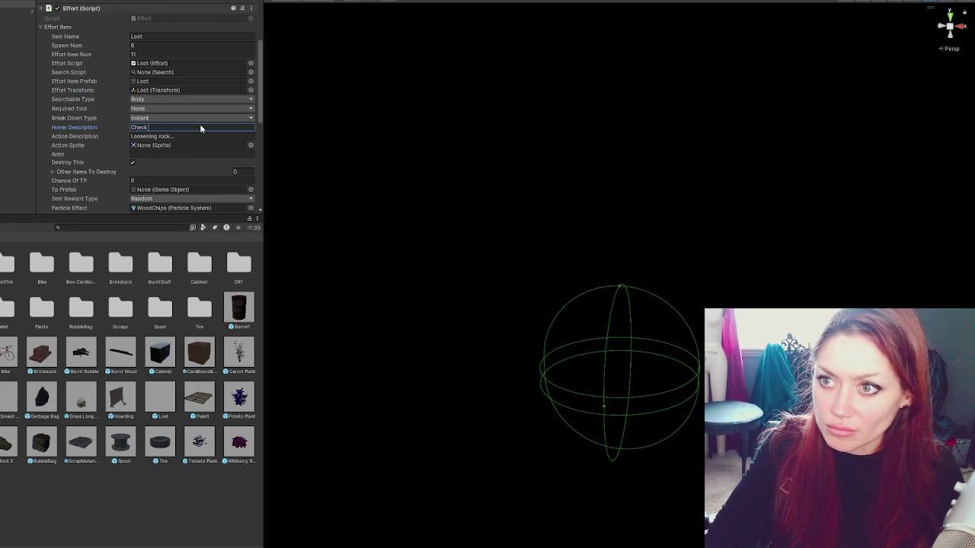
{"action": "type", "text": " for loot"}
{"action": "key", "text": "Tab"}
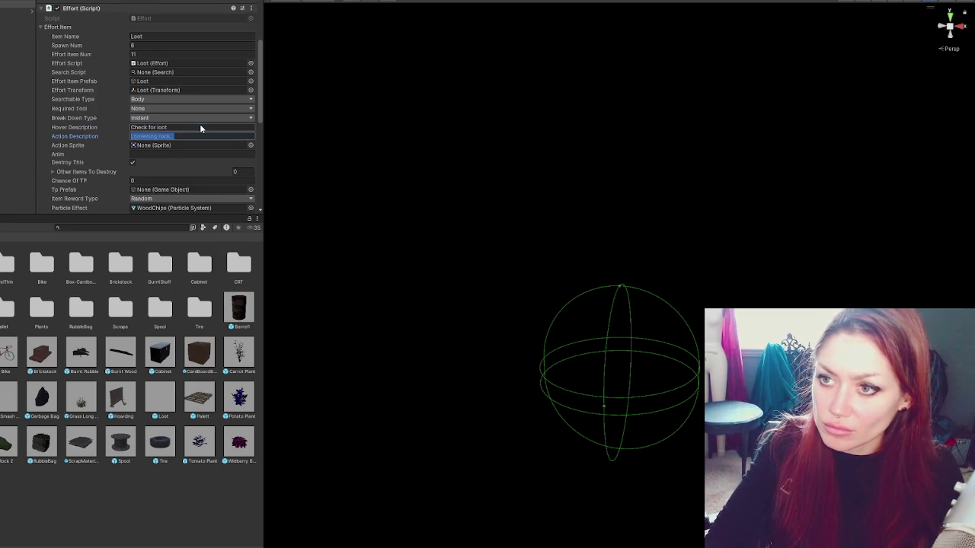
{"action": "type", "text": "L"}
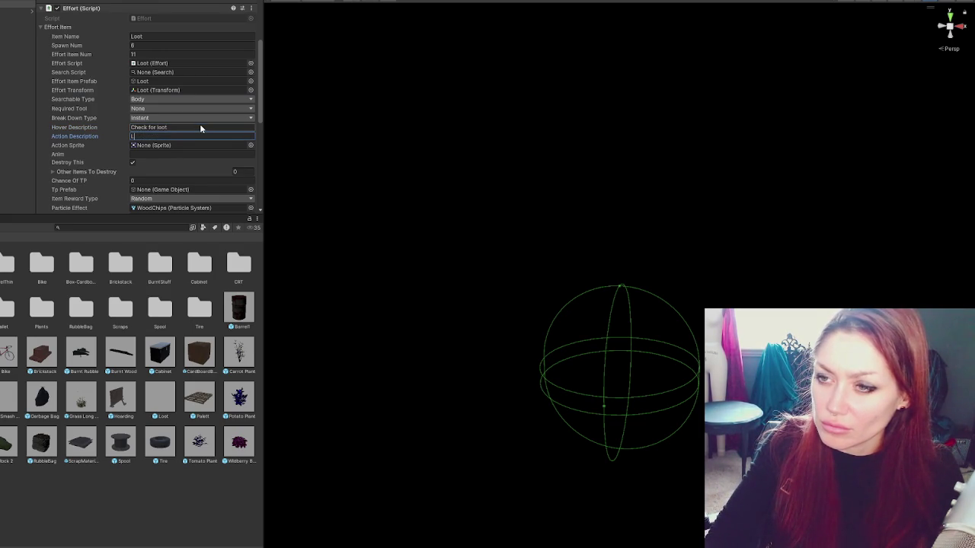
{"action": "type", "text": "ooking fo"}
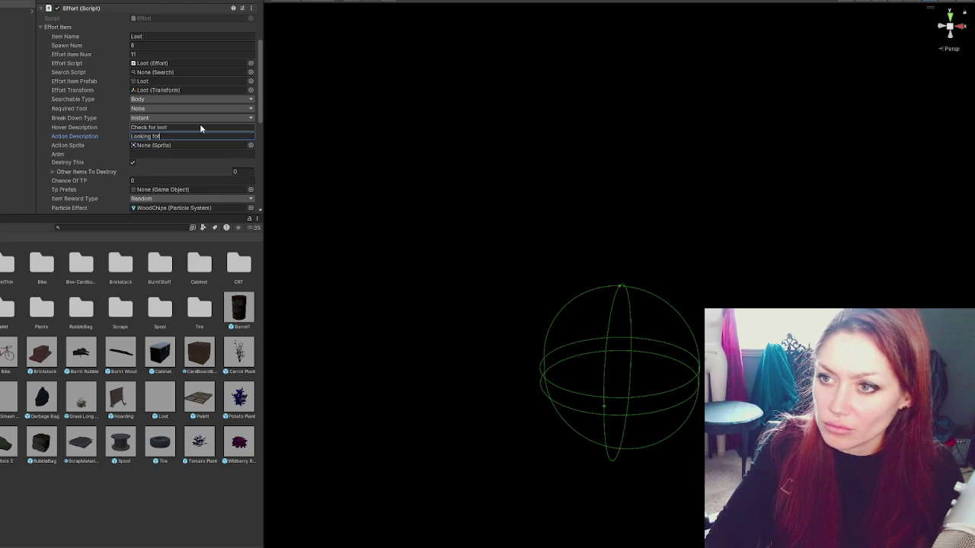
{"action": "type", "text": "r loot..."}
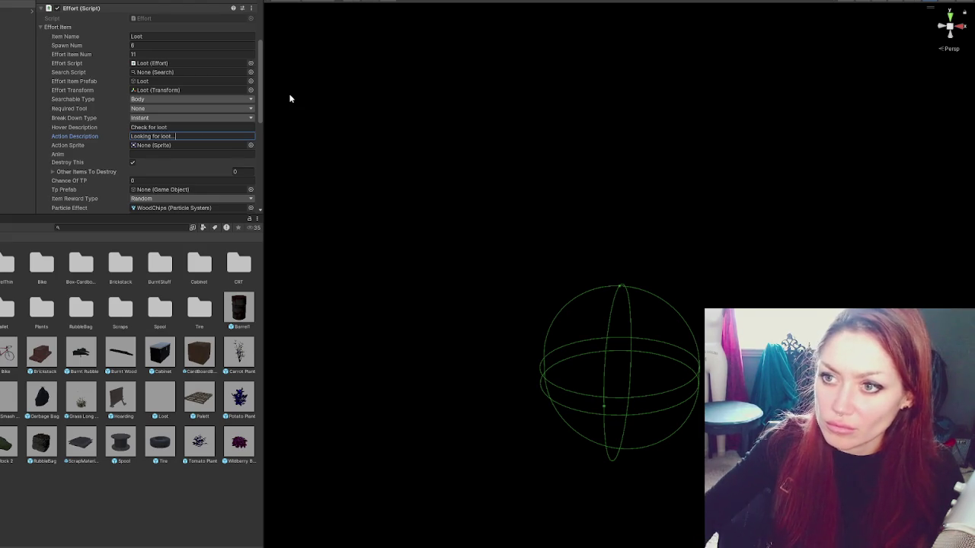
Step: Set the two Turn Into list elements to 1 and 2
{"action": "scroll", "coordinate": [144, 101], "scroll_direction": "down", "scroll_amount": 3}
{"action": "left_click", "coordinate": [85, 98]}
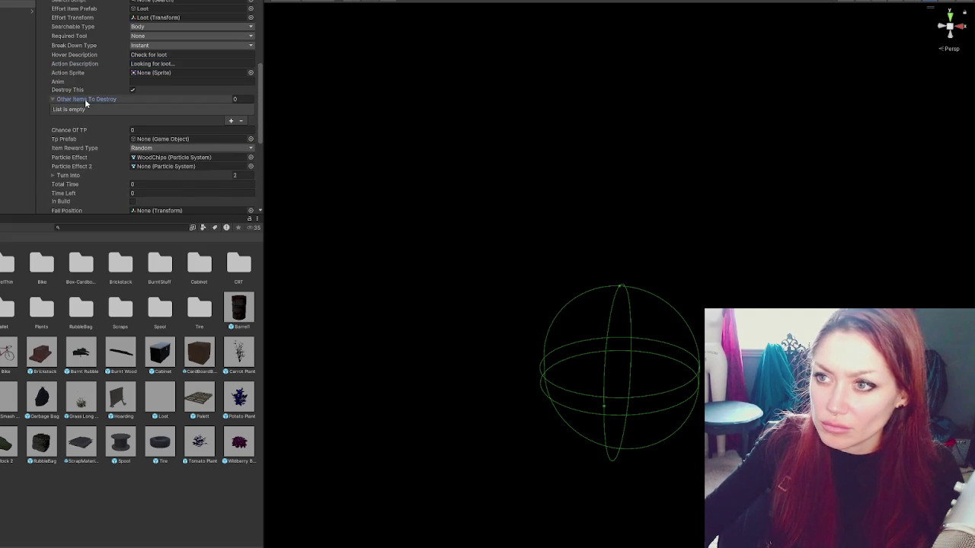
{"action": "left_click", "coordinate": [85, 98]}
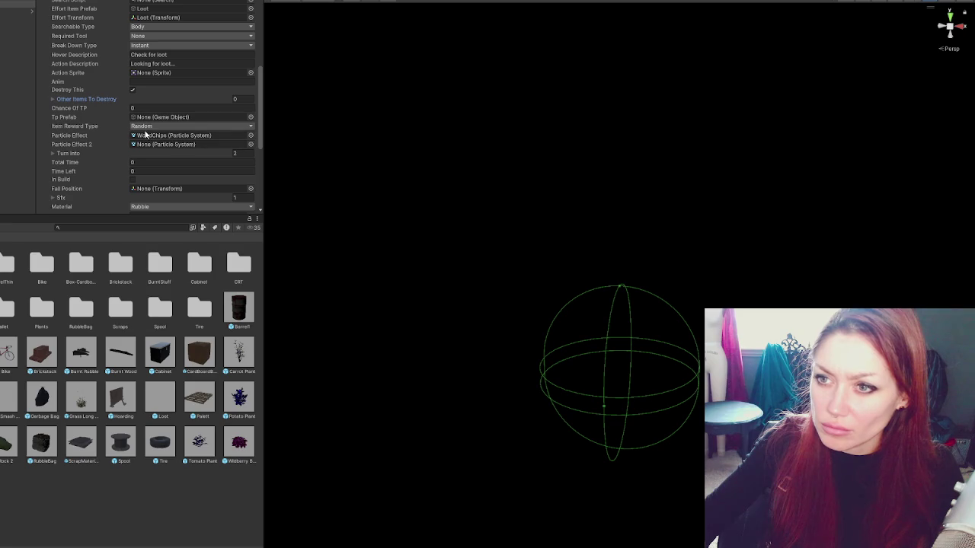
{"action": "left_click", "coordinate": [68, 154]}
{"action": "left_click", "coordinate": [177, 163]}
{"action": "type", "text": "177"}
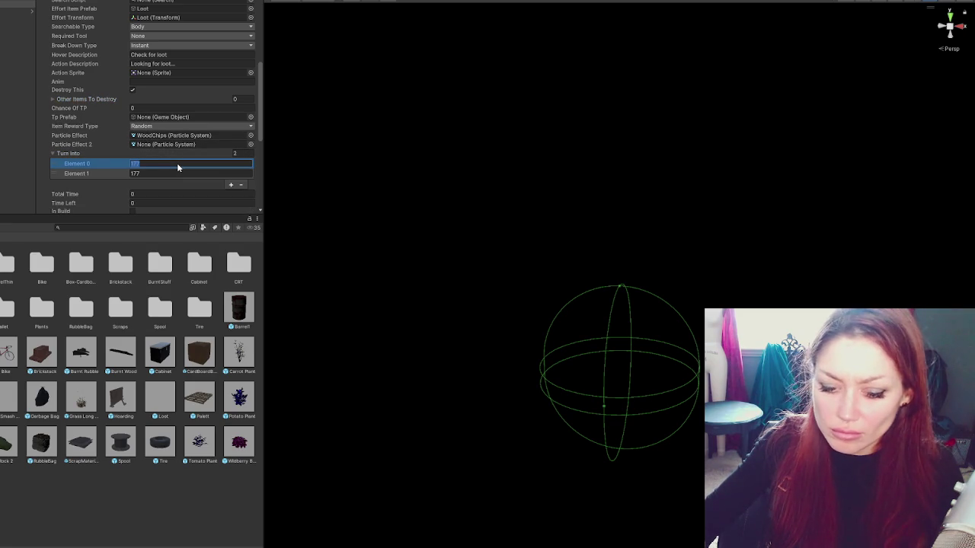
{"action": "key", "text": "Tab"}
{"action": "type", "text": "2"}
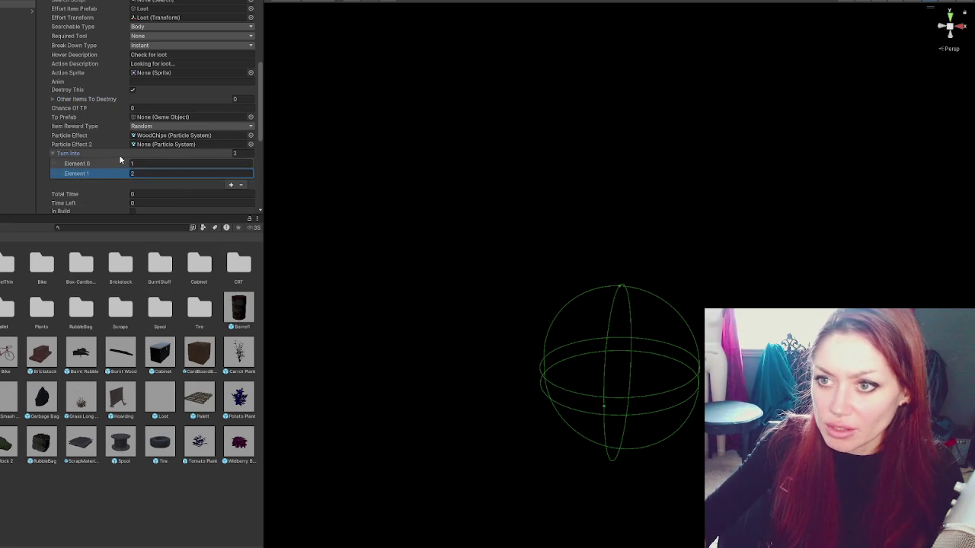
{"action": "left_click", "coordinate": [119, 154]}
Step: Clear the Restored Mesh reference and review the Damaged Mesh, Crack Decal and Outline Syncer sections
{"action": "scroll", "coordinate": [99, 165], "scroll_direction": "down", "scroll_amount": 5}
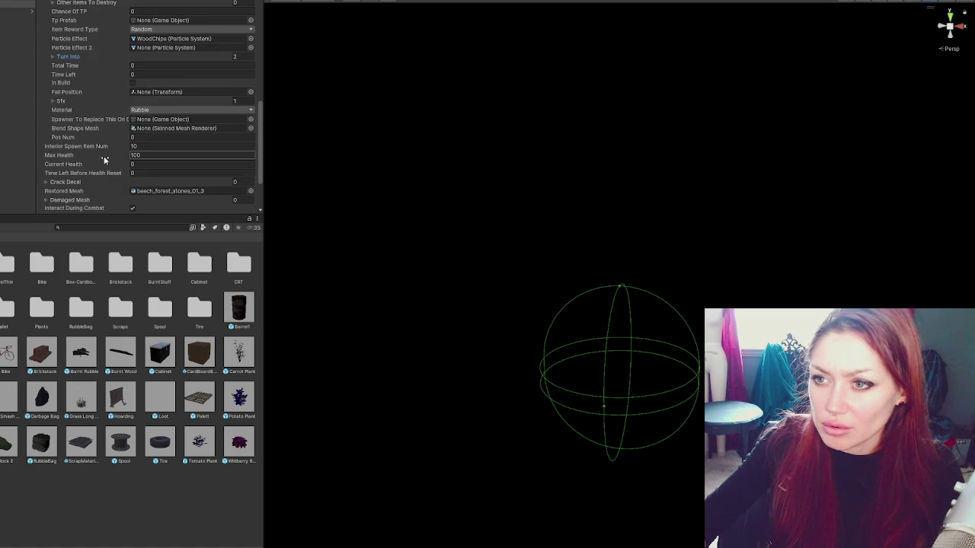
{"action": "left_click", "coordinate": [157, 191]}
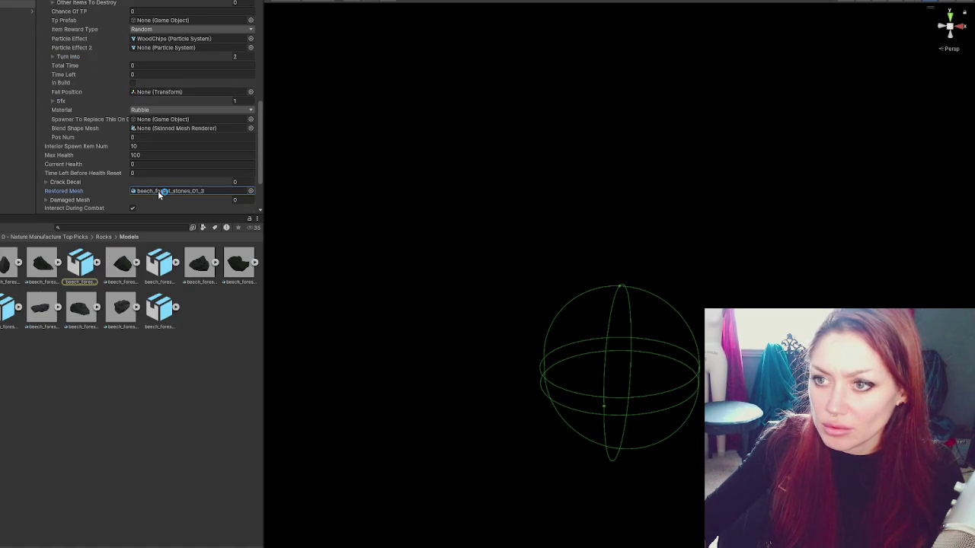
{"action": "key", "text": "Delete"}
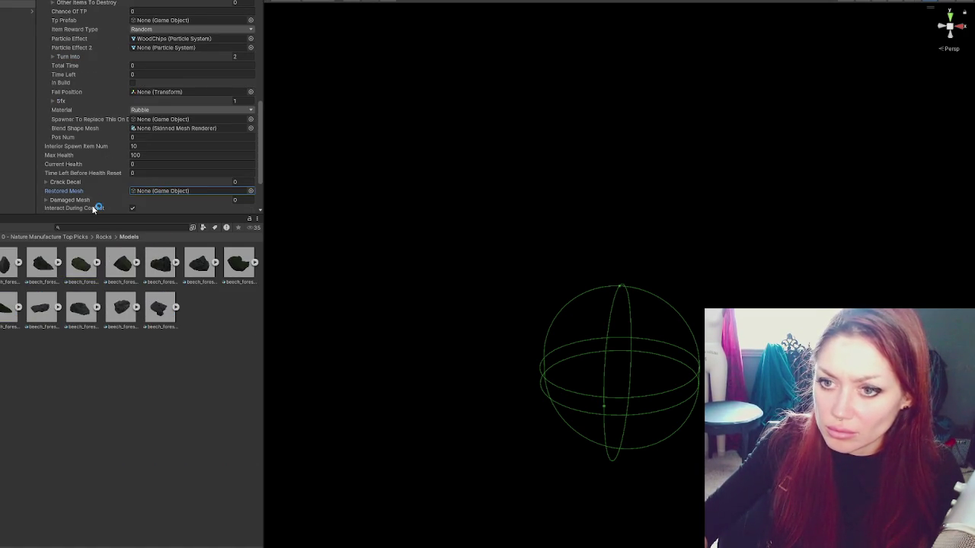
{"action": "scroll", "coordinate": [100, 188], "scroll_direction": "down", "scroll_amount": 3}
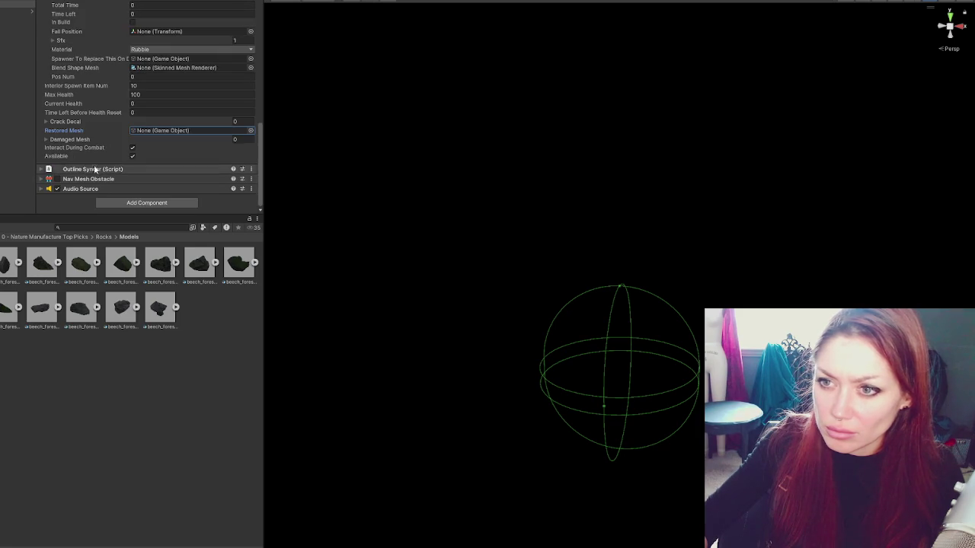
{"action": "left_click", "coordinate": [76, 141]}
{"action": "left_click", "coordinate": [76, 141]}
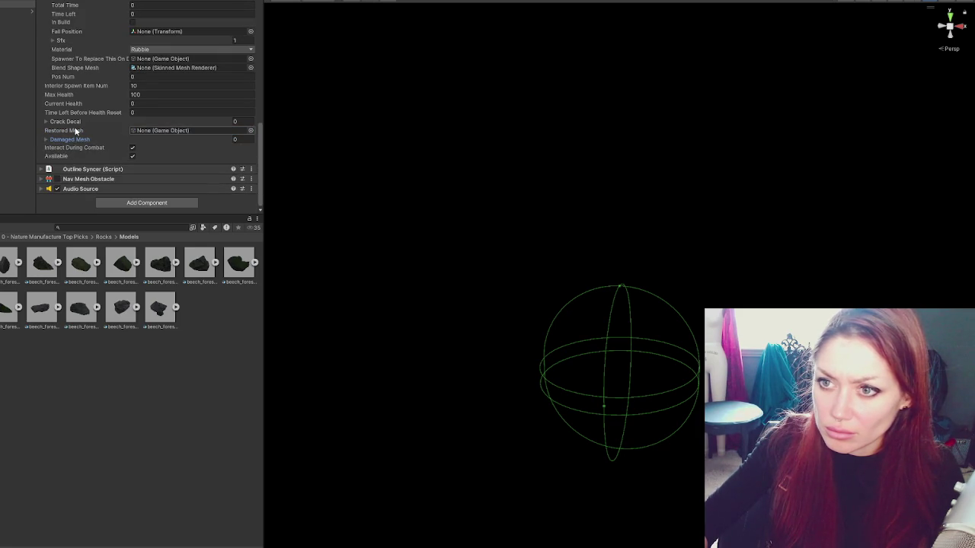
{"action": "left_click", "coordinate": [73, 121]}
{"action": "left_click", "coordinate": [74, 121]}
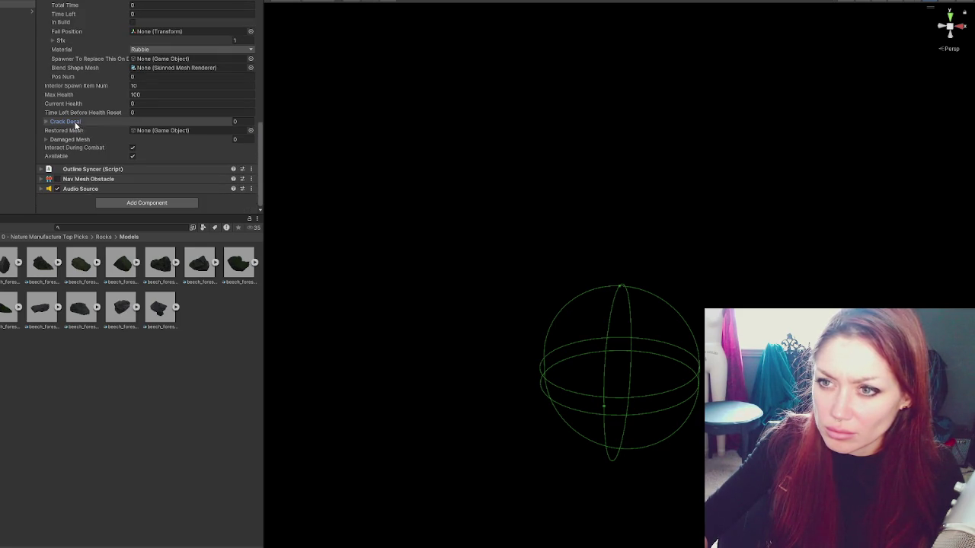
{"action": "left_click", "coordinate": [141, 168]}
{"action": "left_click", "coordinate": [141, 169]}
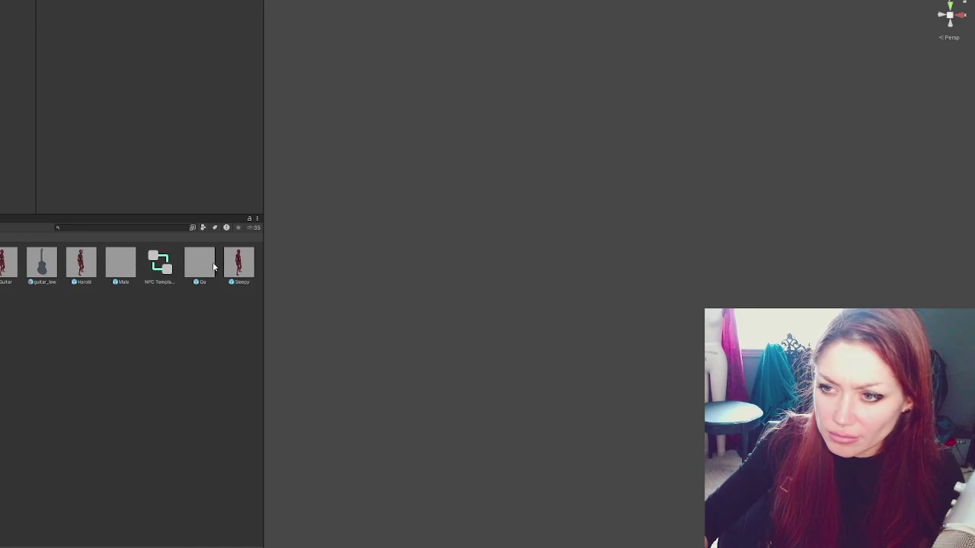
Step: In the Harold prefab, assign the Loot capsule collider as the Enemy script's Loot Collider
{"action": "double_click", "coordinate": [80, 266]}
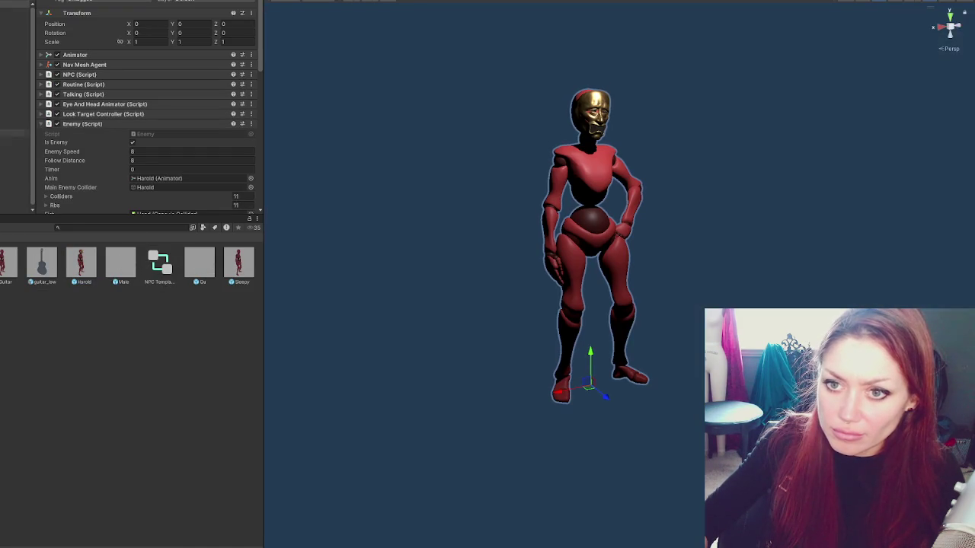
{"action": "left_click", "coordinate": [114, 227]}
{"action": "type", "text": "loo"}
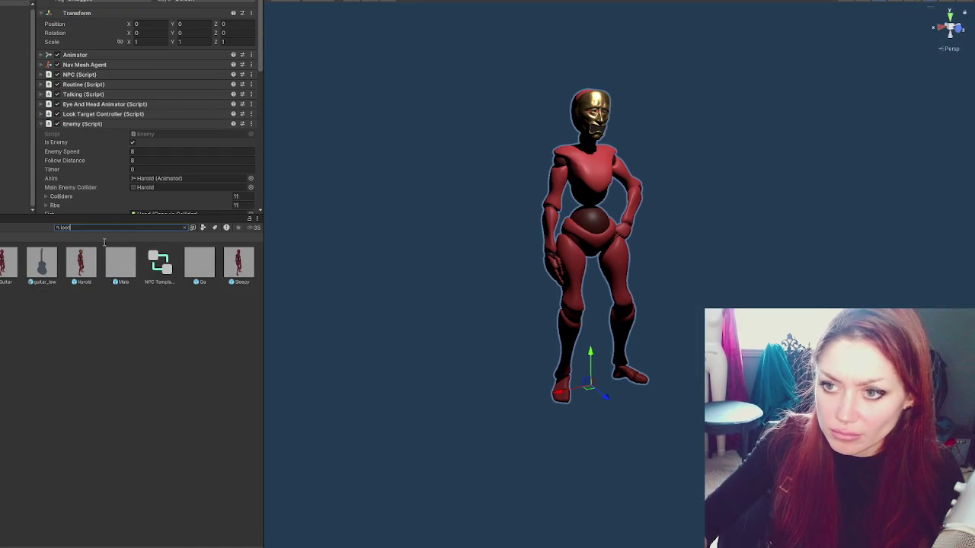
{"action": "type", "text": "t"}
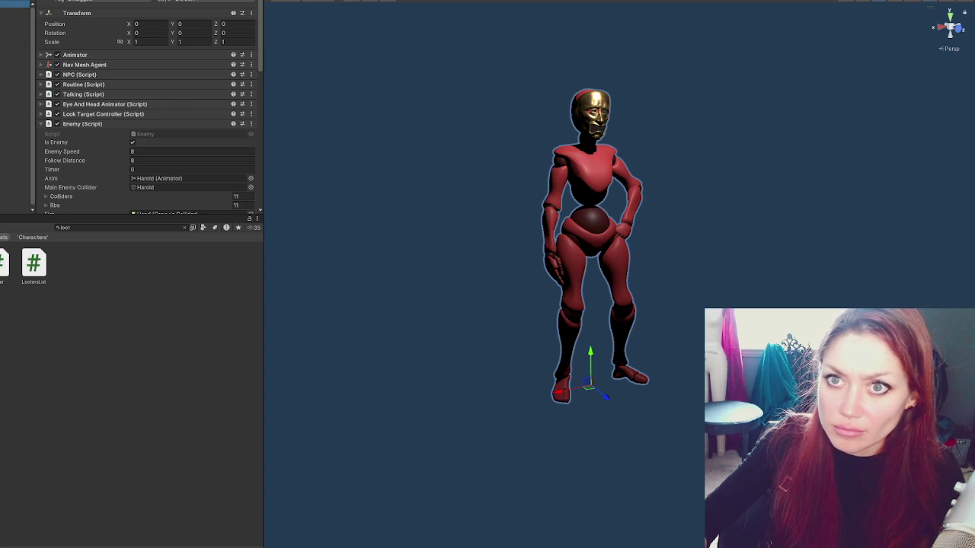
{"action": "left_click", "coordinate": [13, 210]}
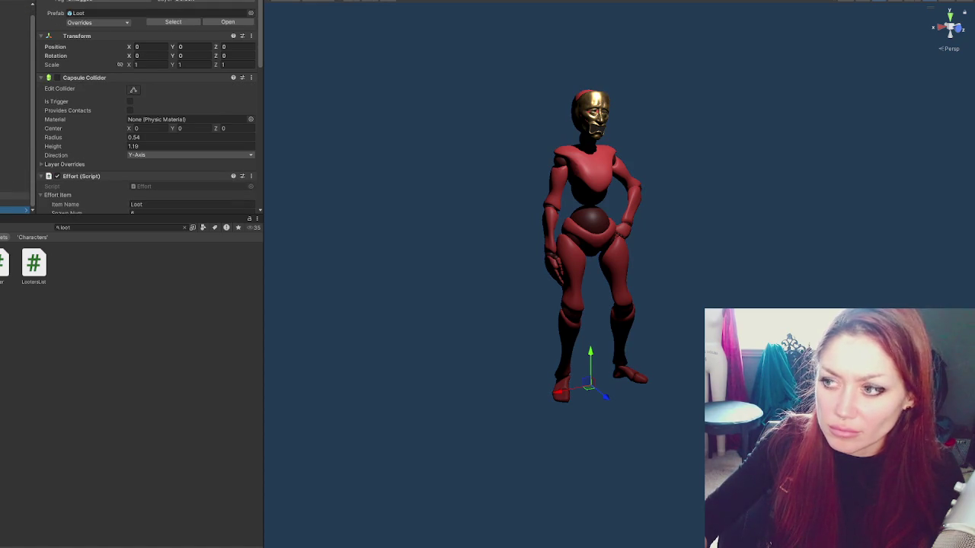
{"action": "left_click", "coordinate": [16, 162]}
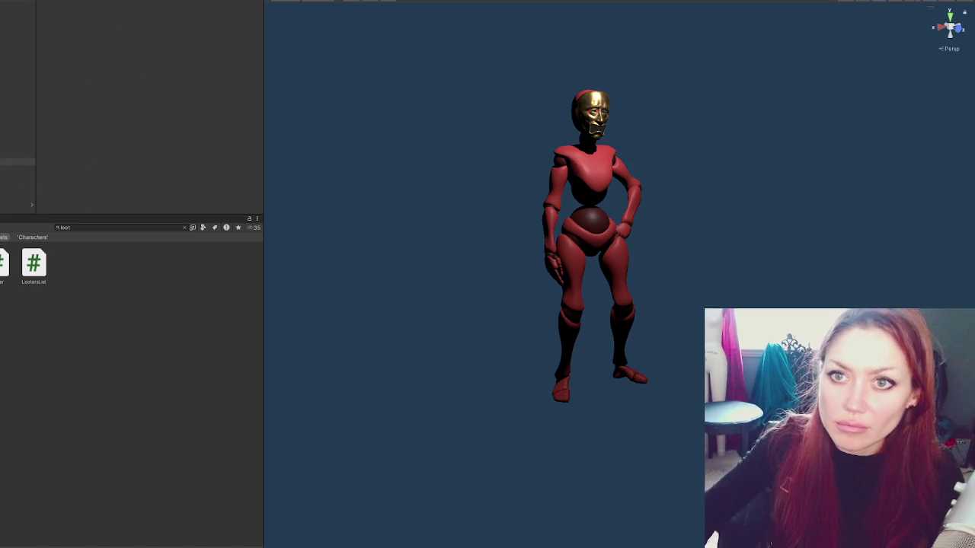
{"action": "left_click", "coordinate": [15, 162]}
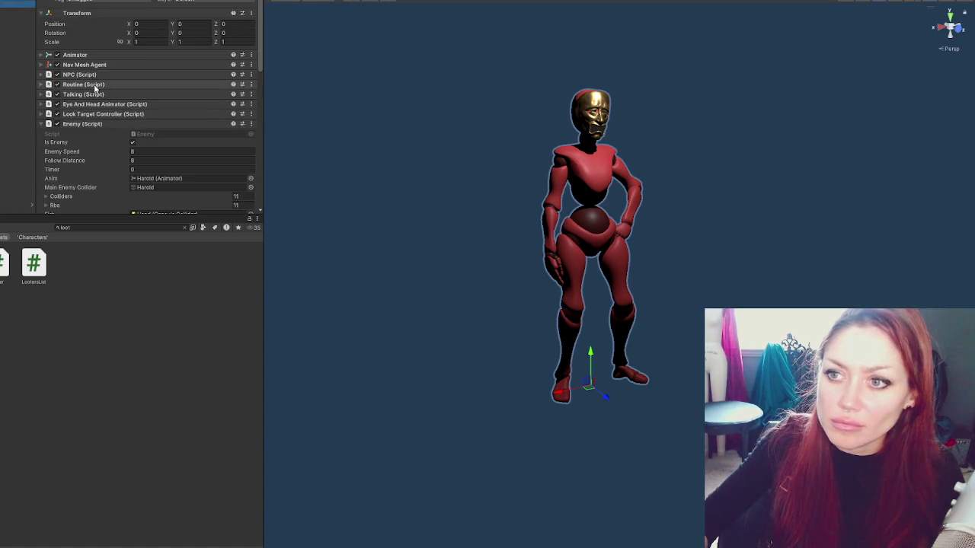
{"action": "scroll", "coordinate": [140, 110], "scroll_direction": "down", "scroll_amount": 5}
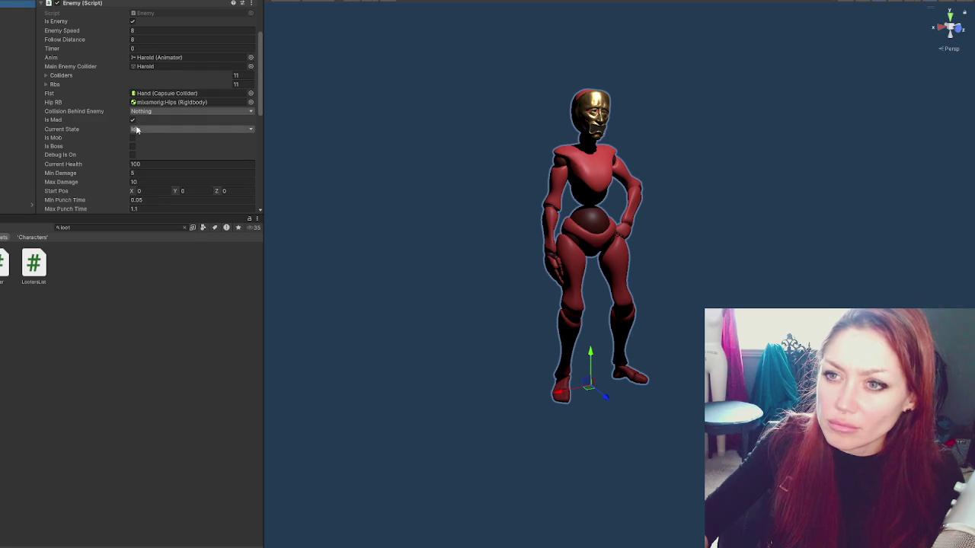
{"action": "scroll", "coordinate": [118, 141], "scroll_direction": "down", "scroll_amount": 10}
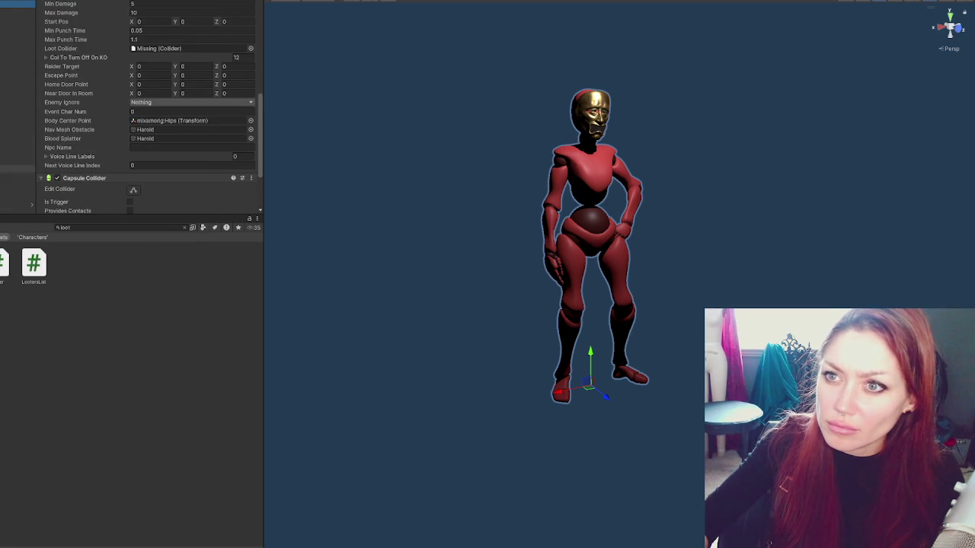
{"action": "left_click_drag", "start_coordinate": [16, 204], "coordinate": [147, 54]}
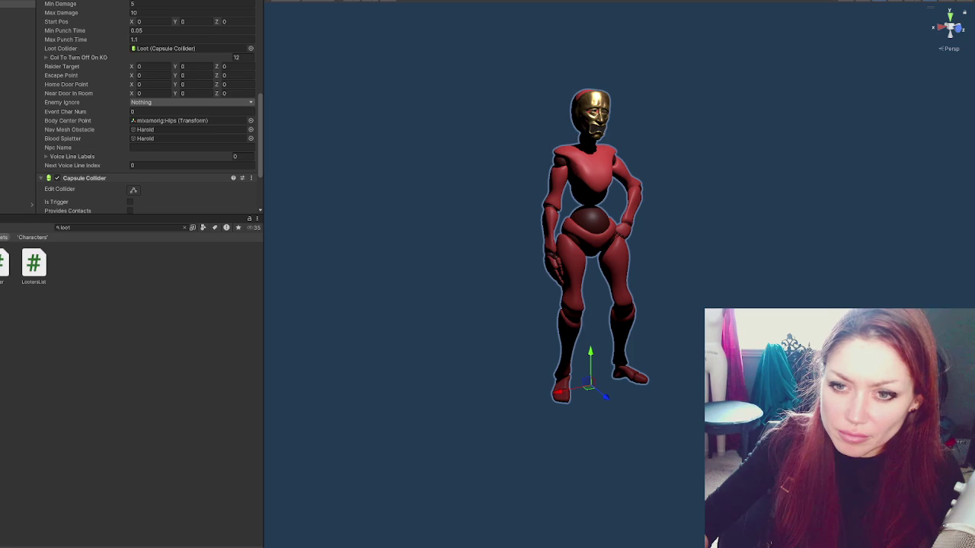
{"action": "left_click", "coordinate": [184, 227]}
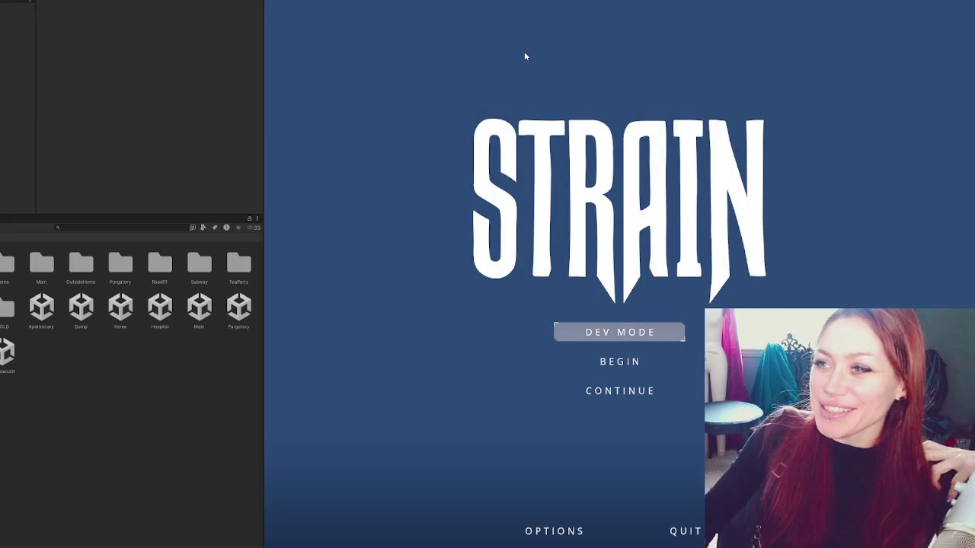
Step: Widen the game view, continue the saved game and fight the lunging red NPC
{"action": "left_click_drag", "start_coordinate": [262, 10], "coordinate": [35, 11]}
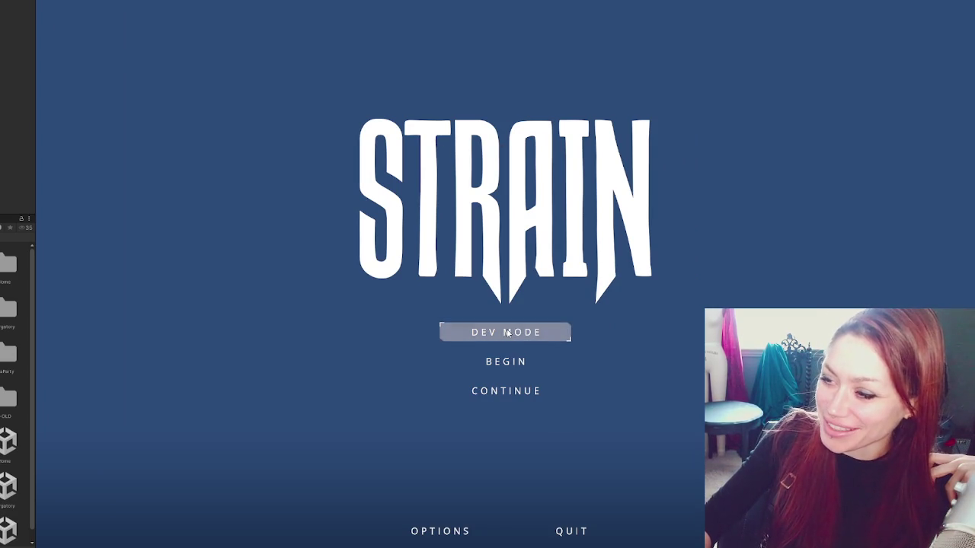
{"action": "left_click", "coordinate": [505, 390]}
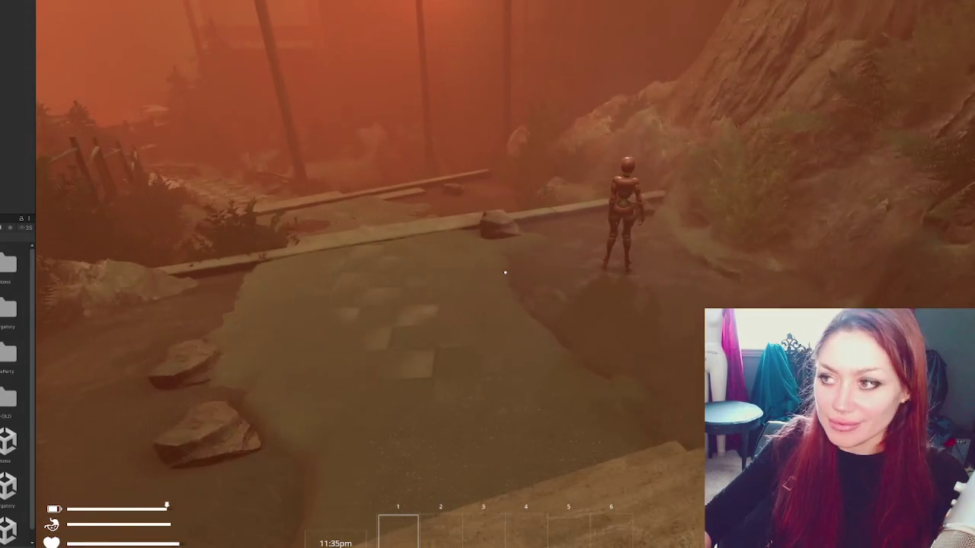
{"action": "key", "text": "s"}
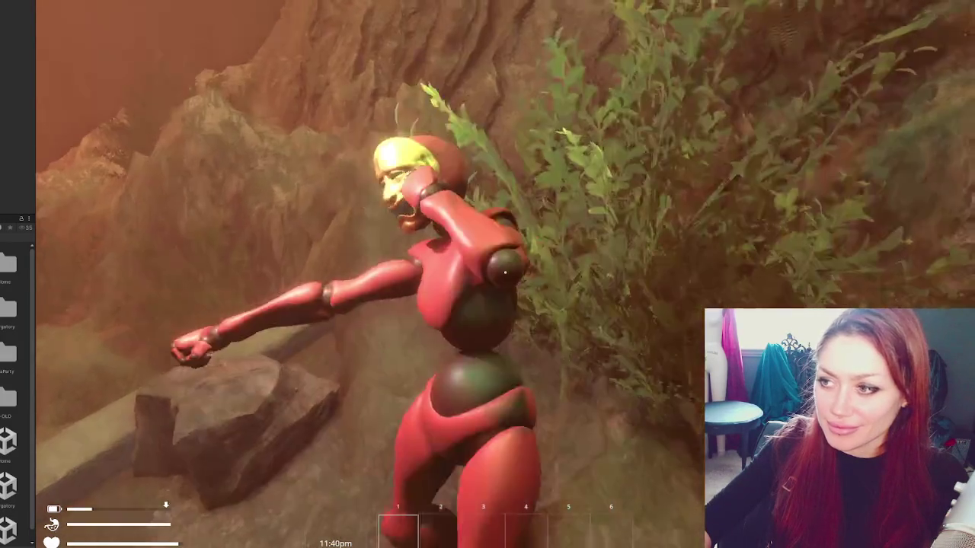
{"action": "key", "text": "s"}
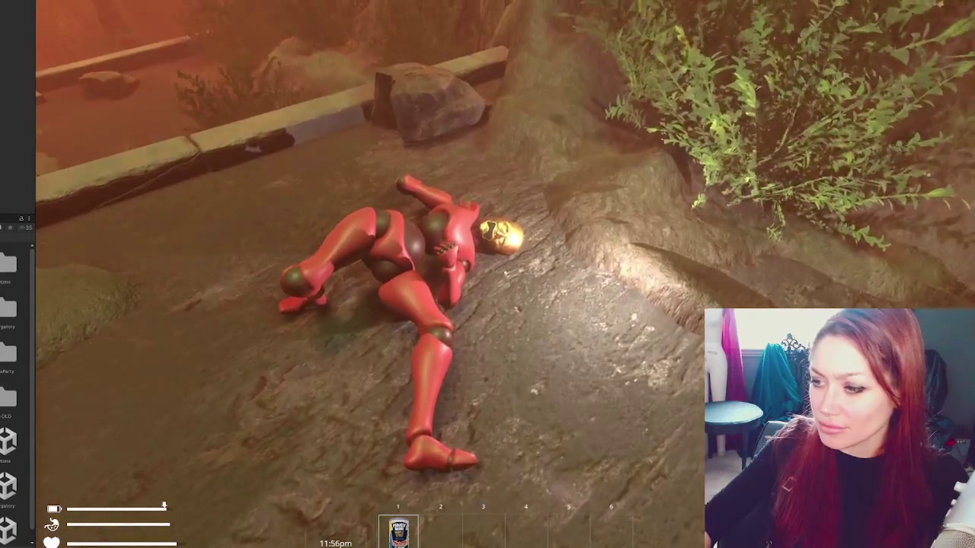
Step: Walk around the fallen NPC, the rock and the wide stone staircase
{"action": "key", "text": "w"}
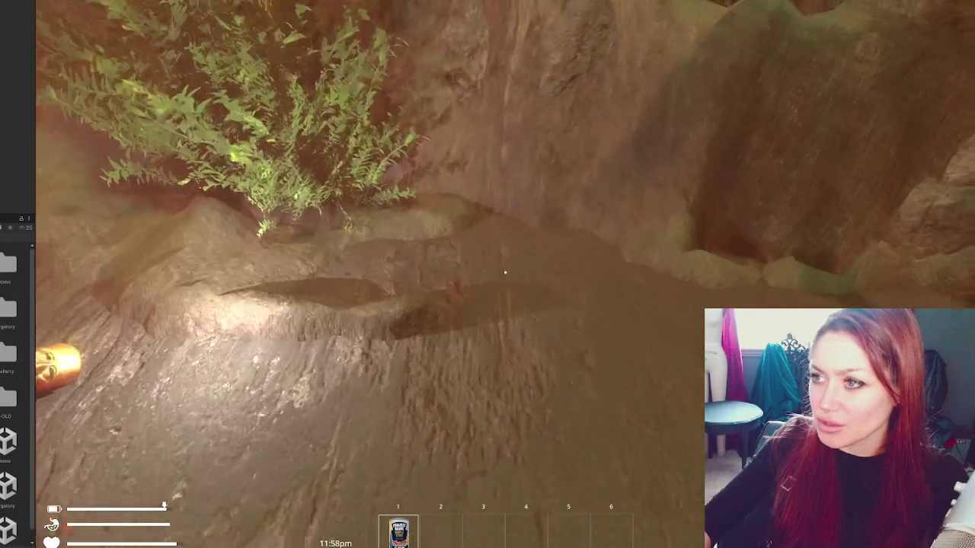
{"action": "key", "text": "w"}
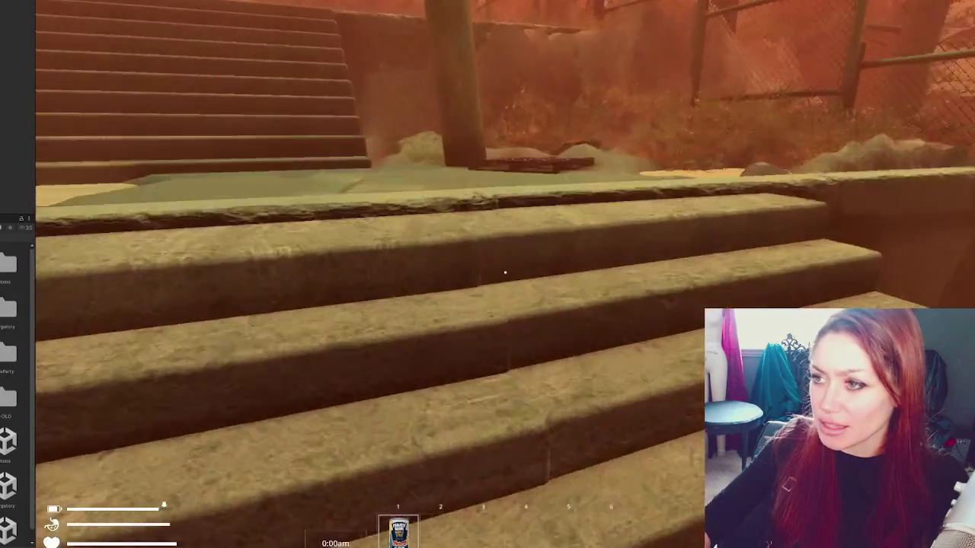
{"action": "key", "text": "w"}
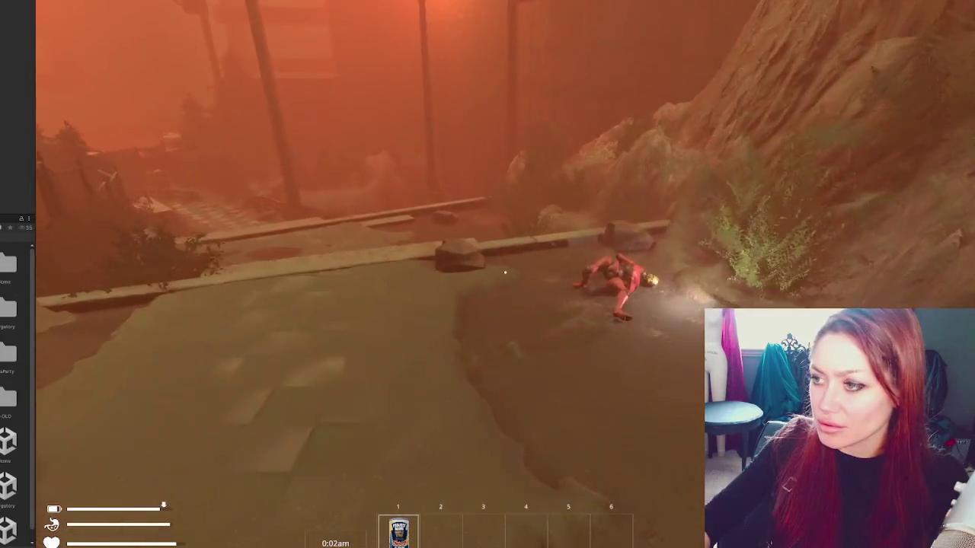
{"action": "key", "text": "w"}
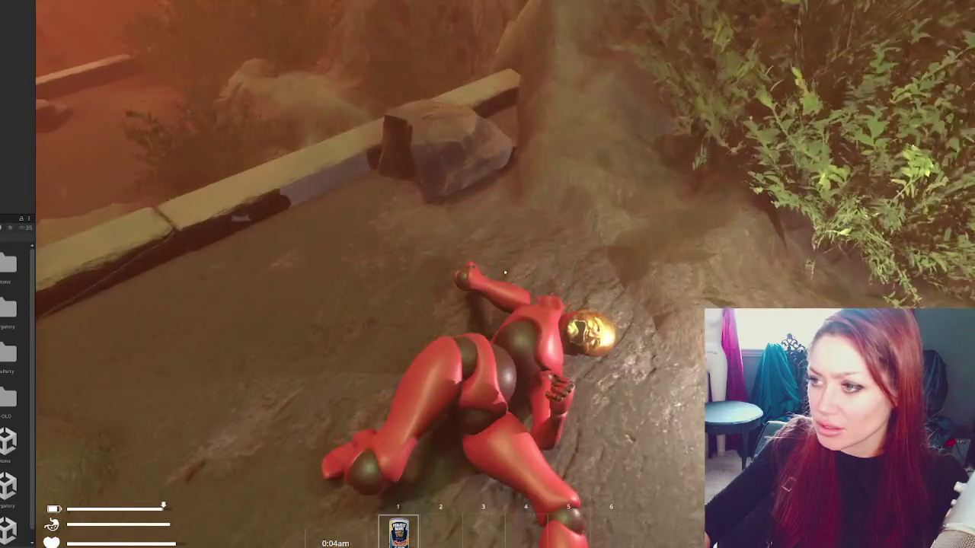
{"action": "key", "text": "s"}
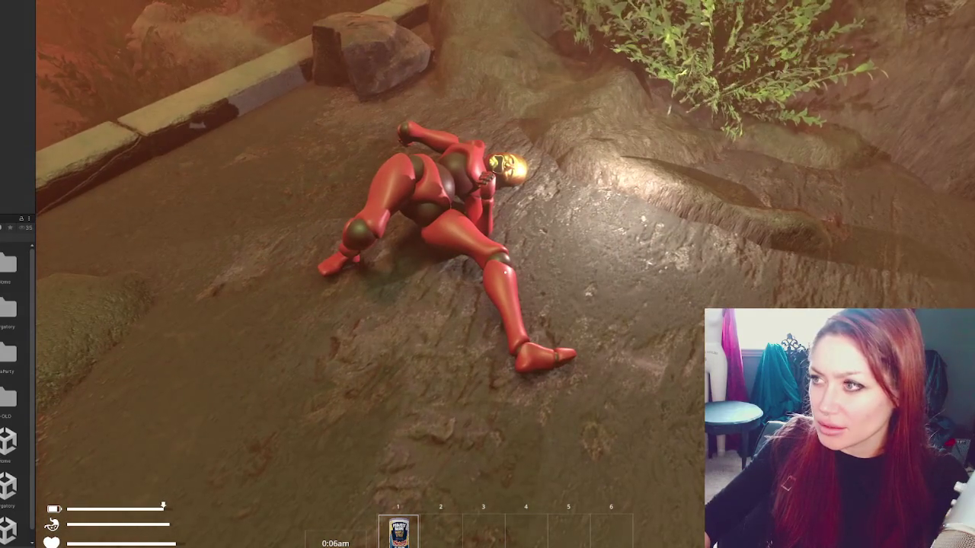
{"action": "key", "text": "s"}
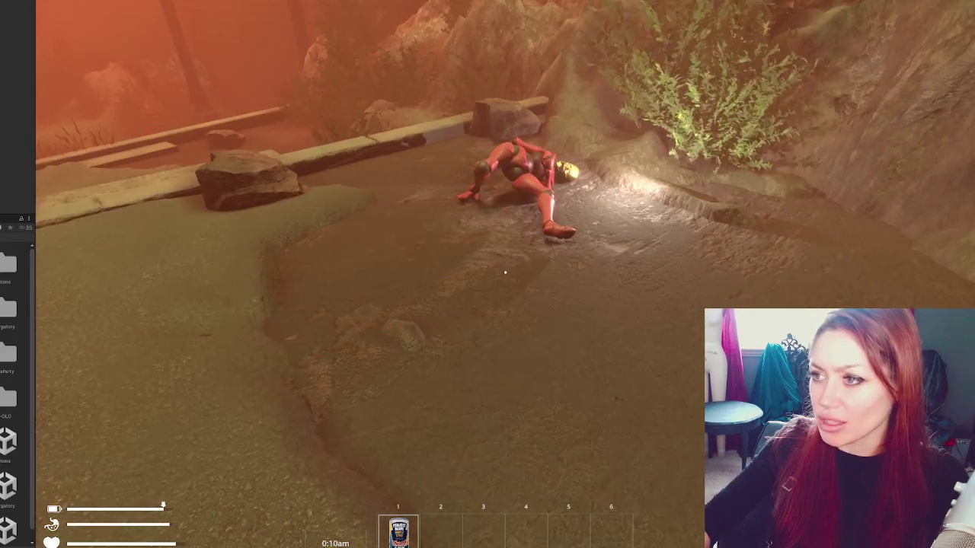
{"action": "key", "text": "w"}
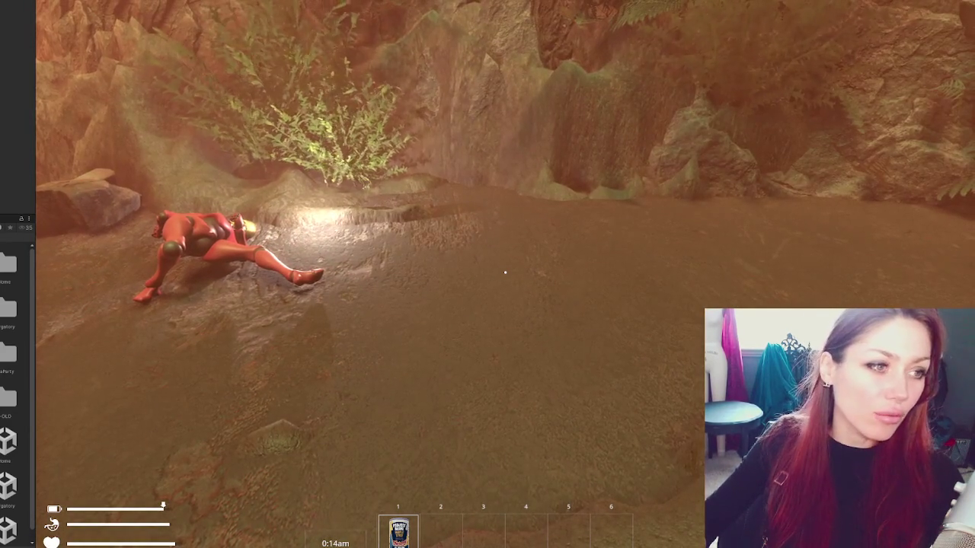
{"action": "key", "text": "s"}
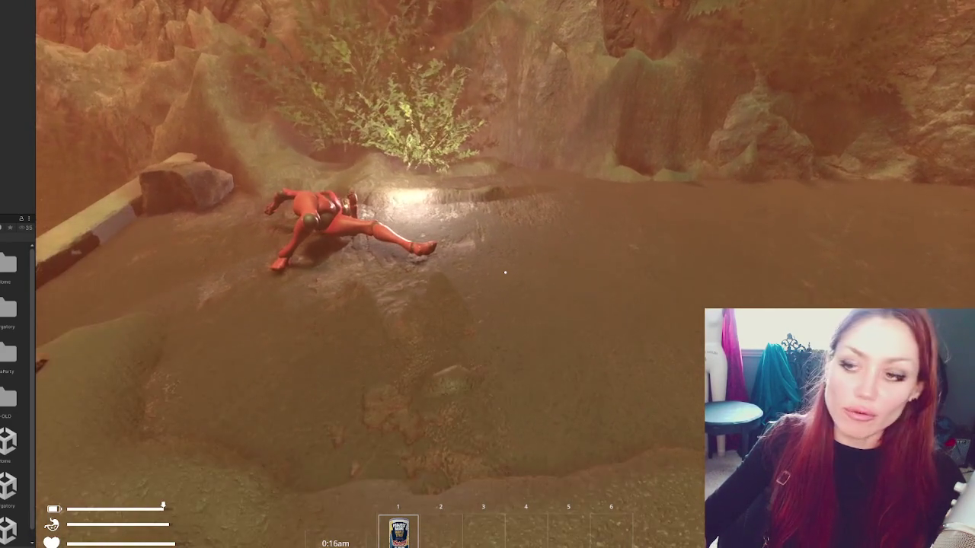
{"action": "key", "text": "w"}
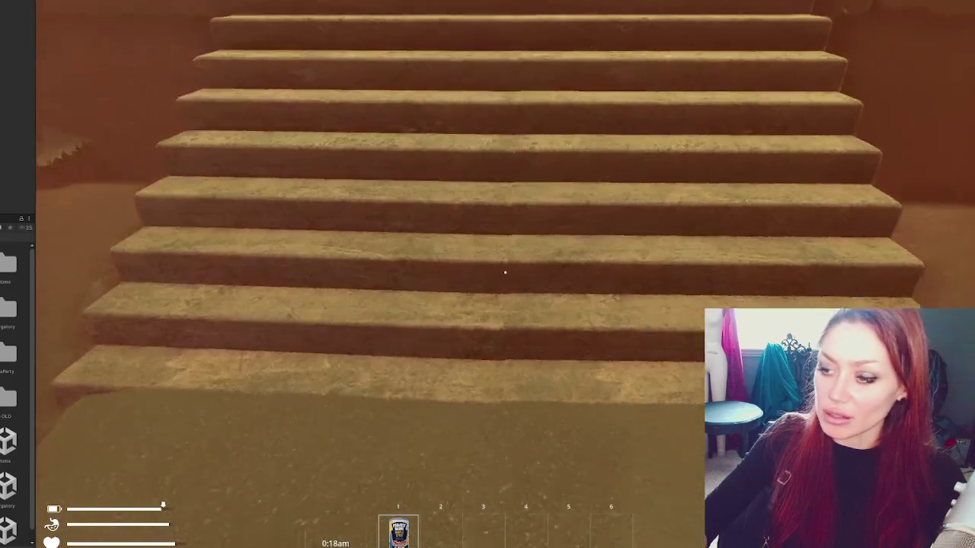
{"action": "key", "text": "s"}
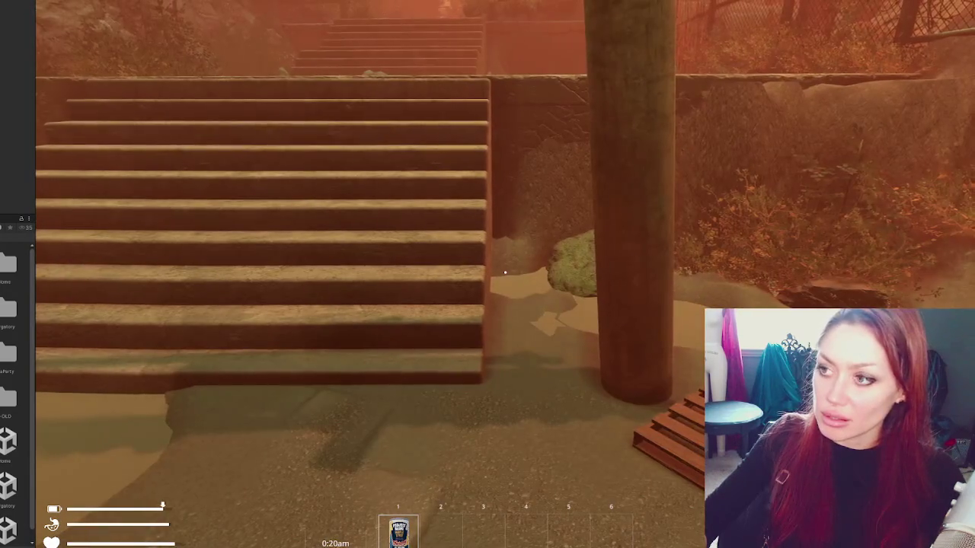
{"action": "key", "text": "a"}
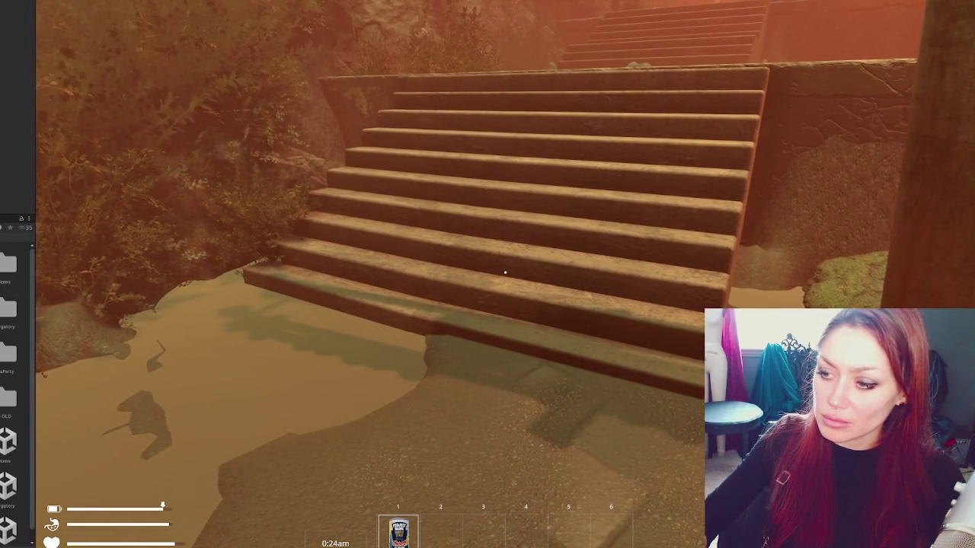
Step: Equip and eat the beans, open the pause menu, then stop play mode
{"action": "key", "text": "1"}
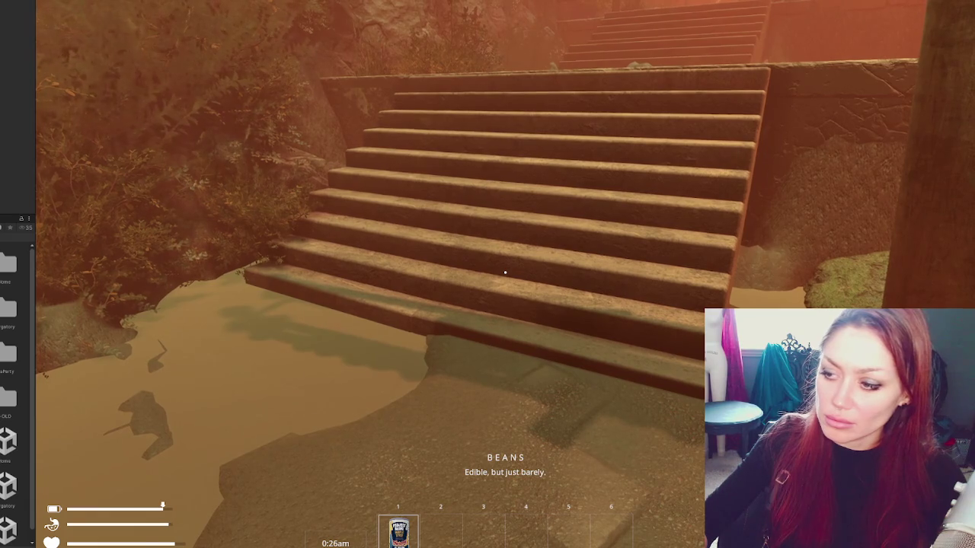
{"action": "left_click", "coordinate": [505, 271]}
{"action": "key", "text": "Escape"}
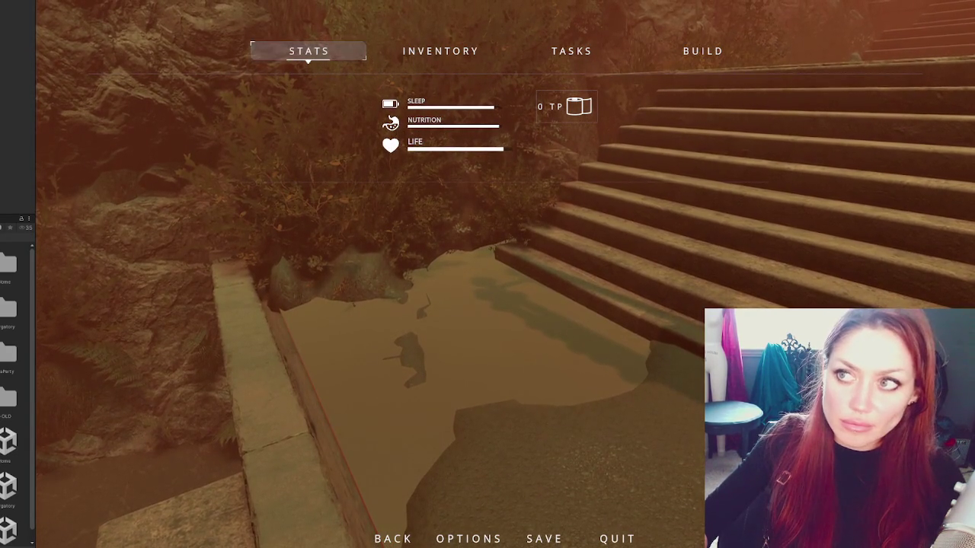
{"action": "key", "text": "ctrl+p"}
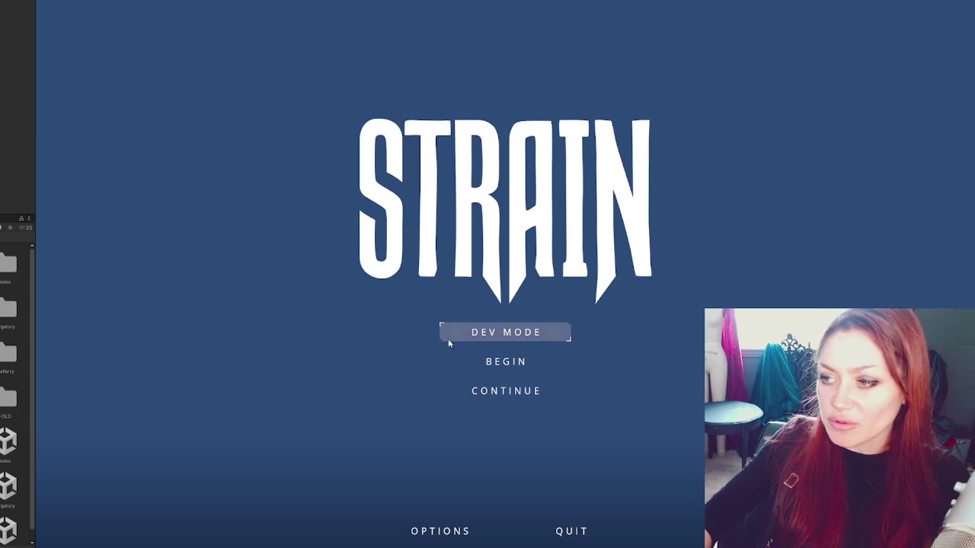
Step: Continue the saved game, look around, then stop the play session
{"action": "left_click", "coordinate": [498, 393]}
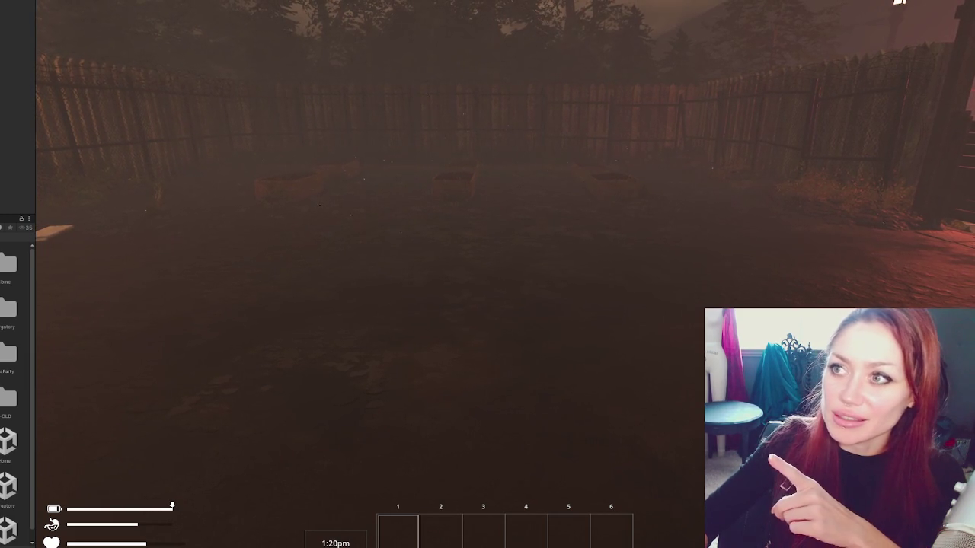
{"action": "key", "text": "ctrl+p"}
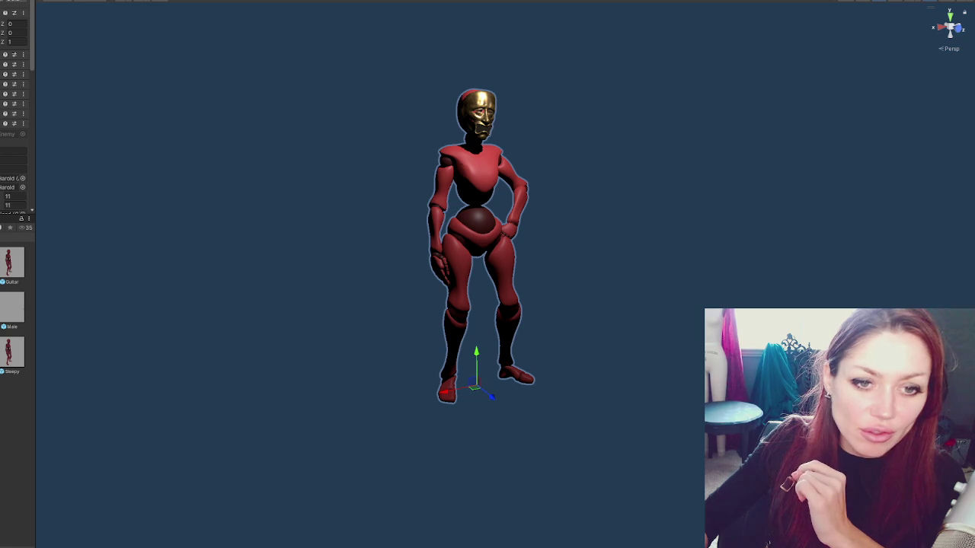
Step: Enlarge the Inspector, scroll through Harold's components, collapse the Collider and select the golden head mask
{"action": "left_click_drag", "start_coordinate": [35, 107], "coordinate": [89, 117]}
{"action": "left_click_drag", "start_coordinate": [14, 222], "coordinate": [14, 353]}
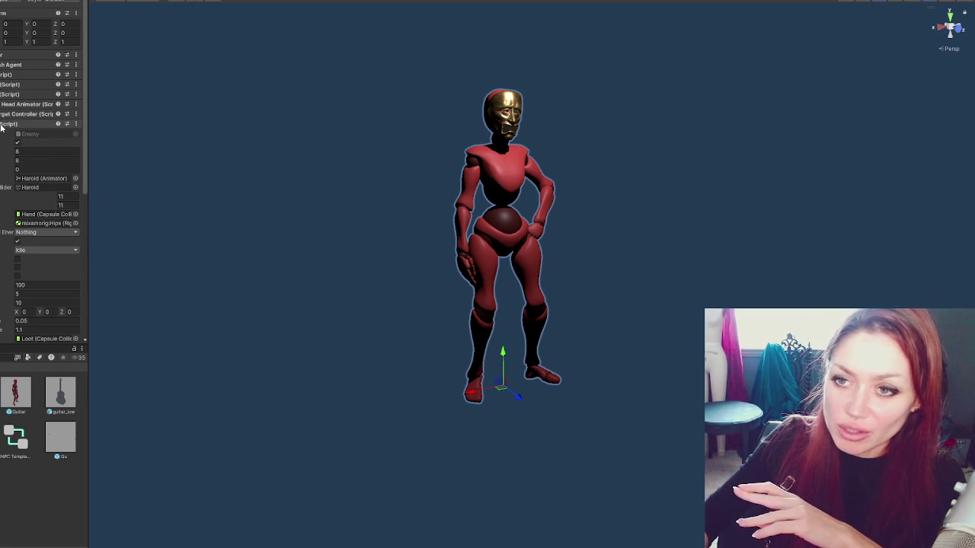
{"action": "scroll", "coordinate": [1, 127], "scroll_direction": "down", "scroll_amount": 3}
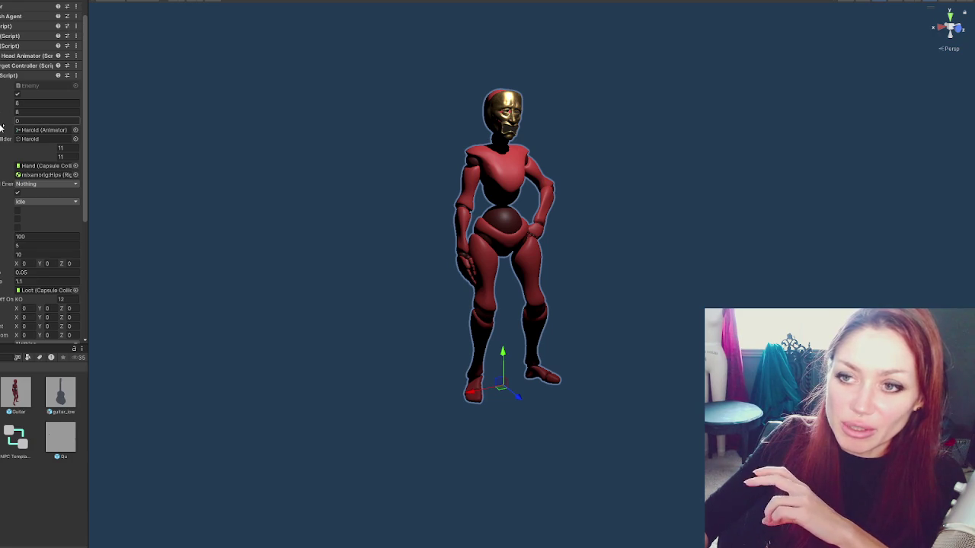
{"action": "scroll", "coordinate": [1, 128], "scroll_direction": "down", "scroll_amount": 4}
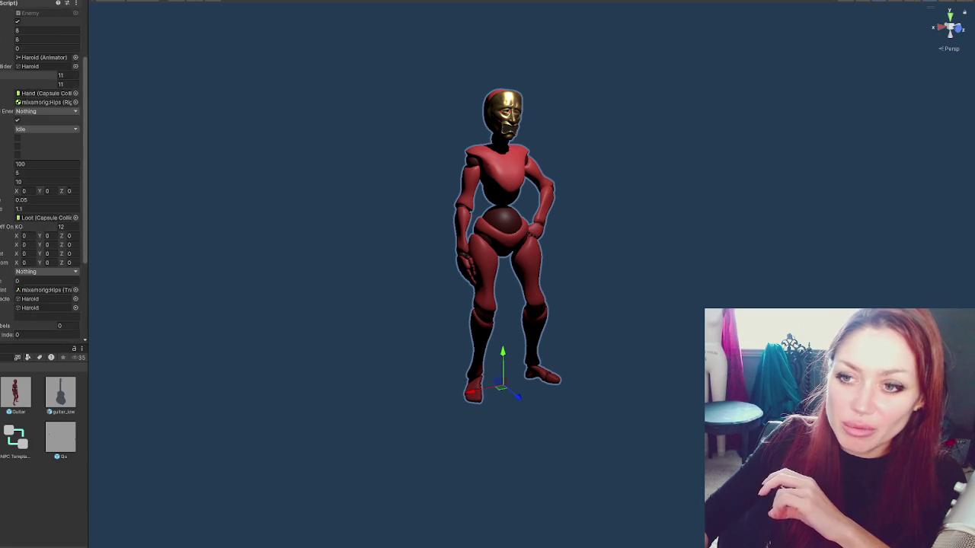
{"action": "scroll", "coordinate": [42, 175], "scroll_direction": "down", "scroll_amount": 6}
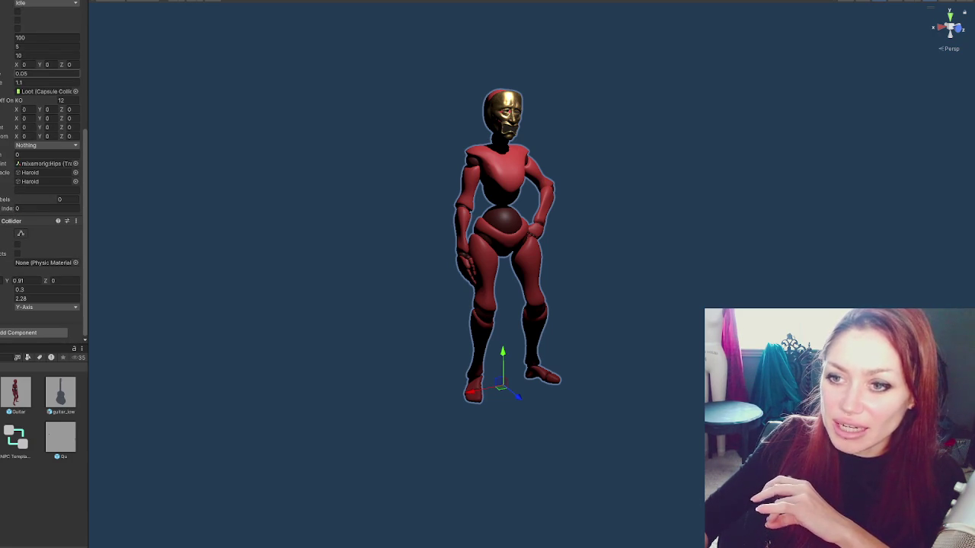
{"action": "left_click", "coordinate": [8, 222]}
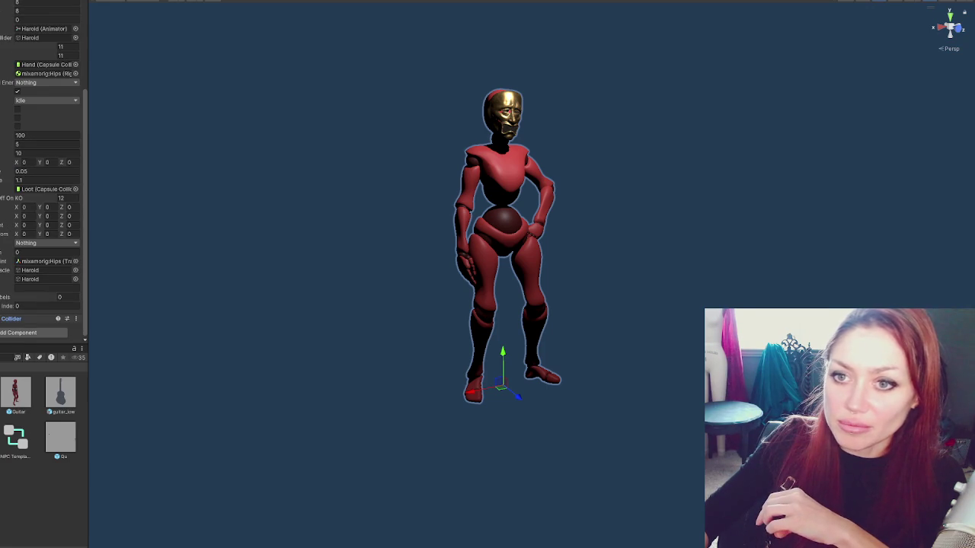
{"action": "left_click", "coordinate": [494, 116]}
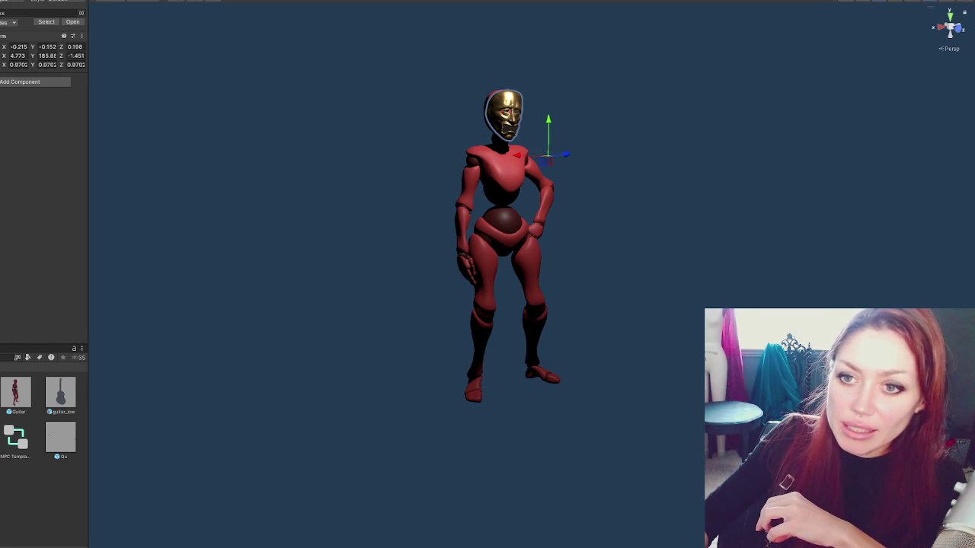
Step: Select the head's point light and mask, then open the Title scene and continue the saved game
{"action": "left_click", "coordinate": [568, 9]}
{"action": "left_click", "coordinate": [499, 114]}
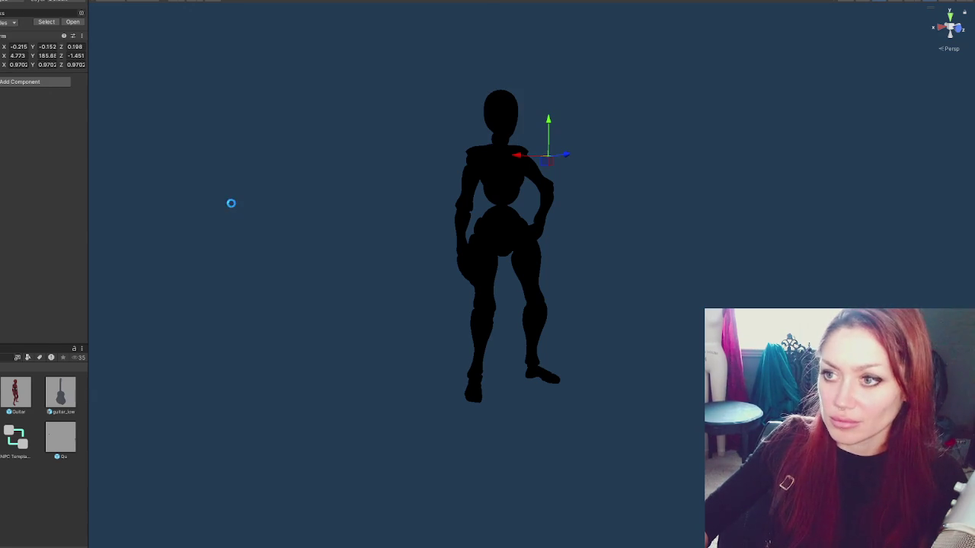
{"action": "double_click", "coordinate": [56, 476]}
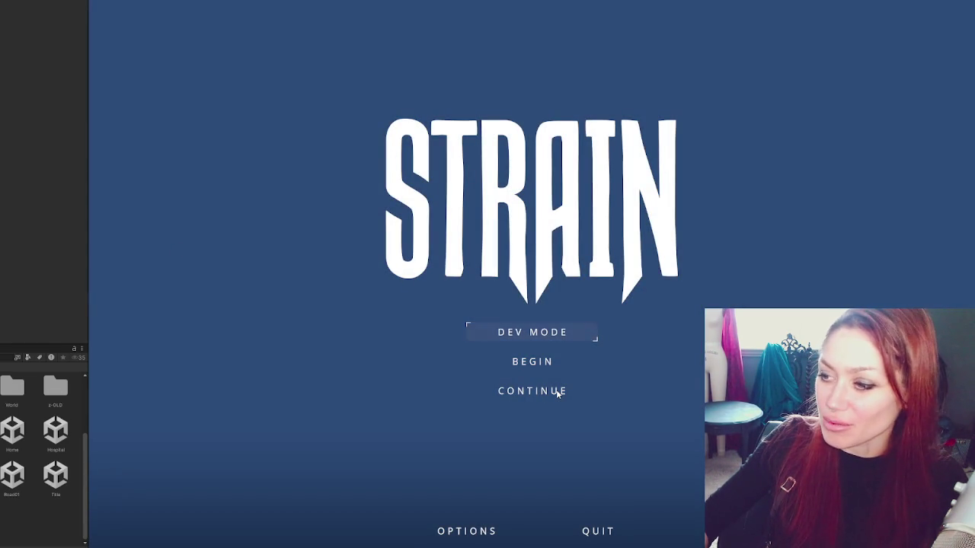
{"action": "left_click", "coordinate": [558, 392]}
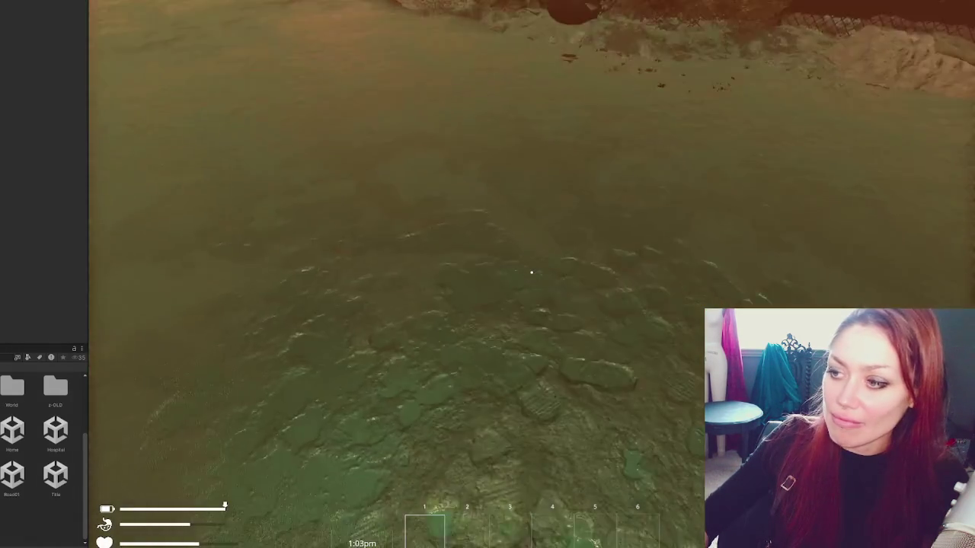
Step: Walk through the yard and EXIT gate, then run along the stone path beside the fence
{"action": "key", "text": "w"}
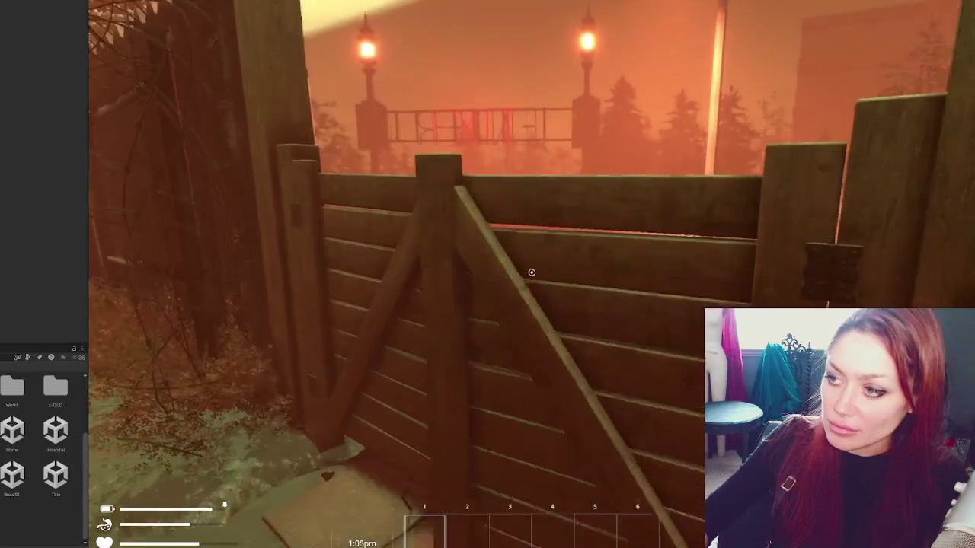
{"action": "key", "text": "w"}
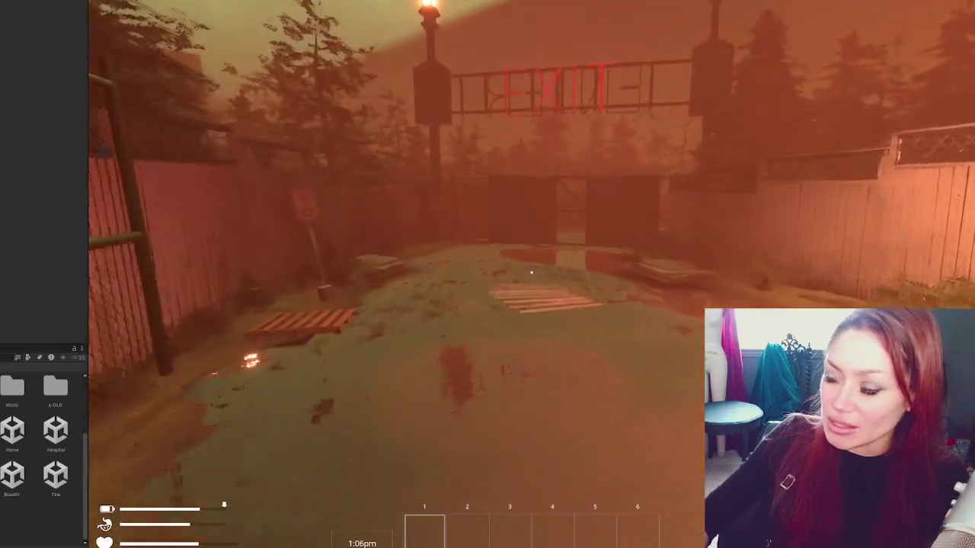
{"action": "key", "text": "w"}
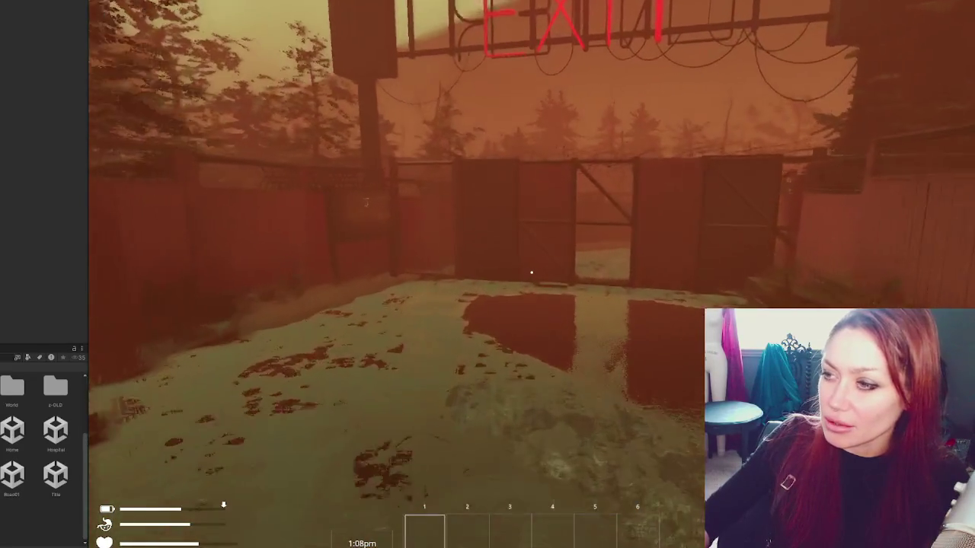
{"action": "key", "text": "e"}
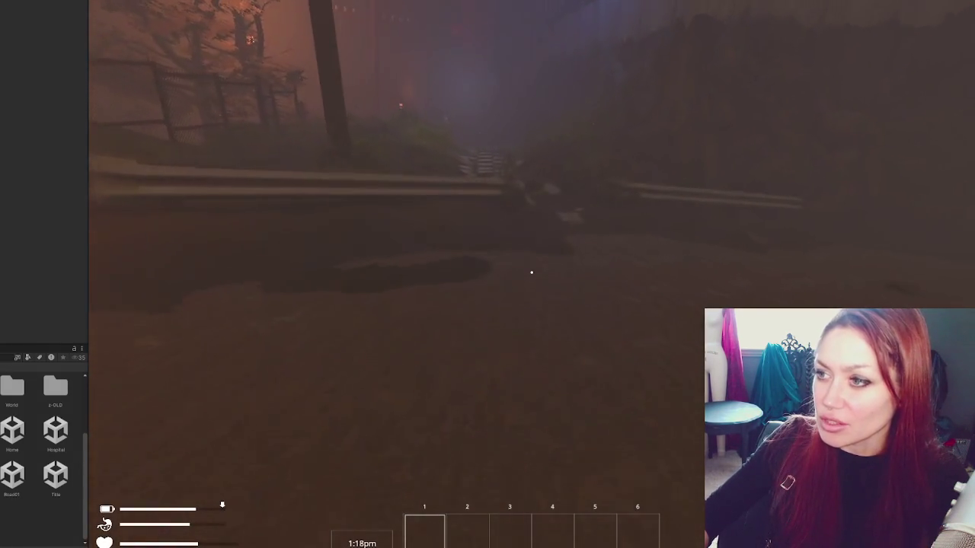
{"action": "key", "text": "shift+w"}
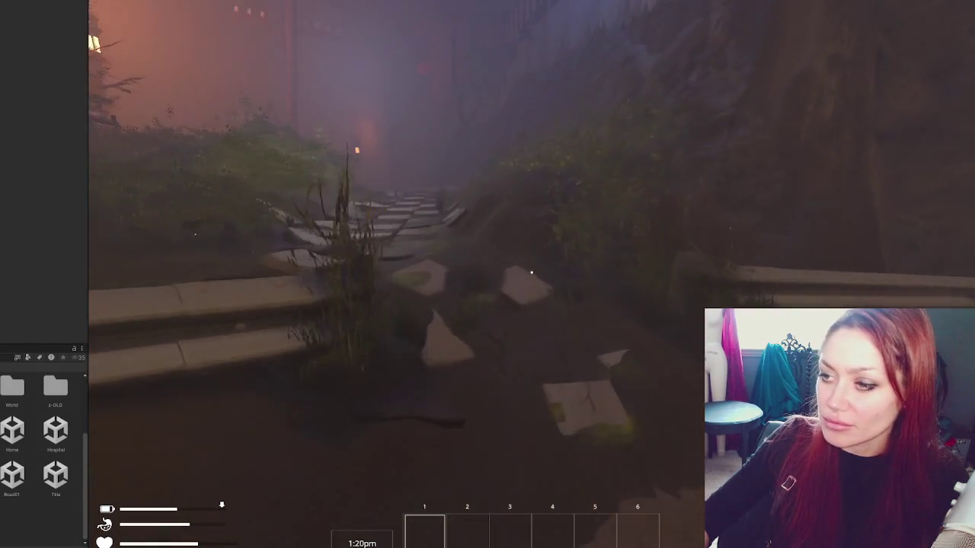
{"action": "key", "text": "shift+w"}
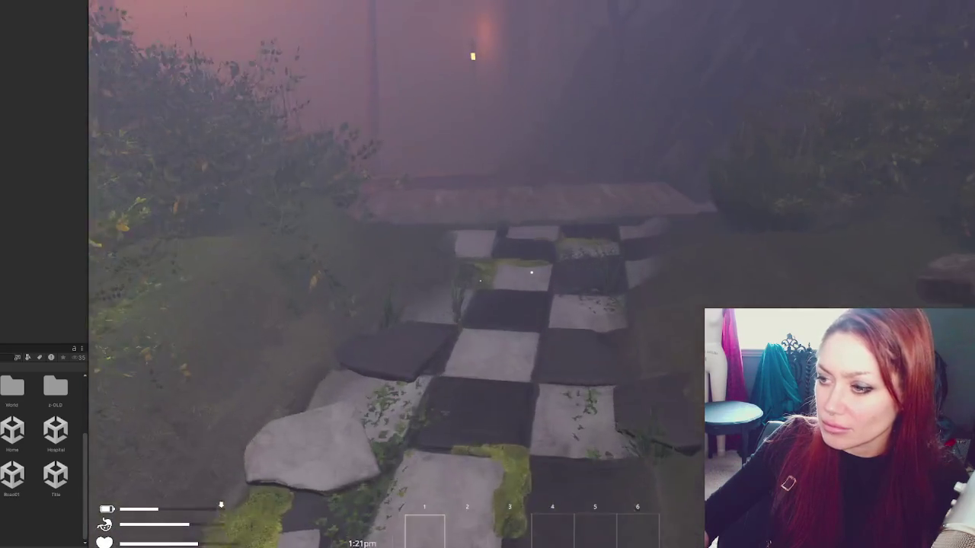
{"action": "key", "text": "shift+w"}
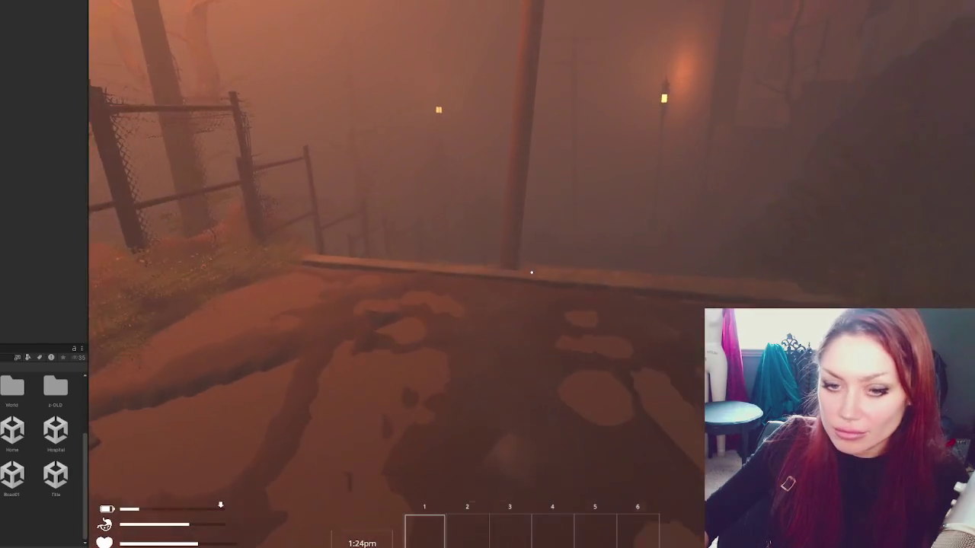
{"action": "key", "text": "shift+w"}
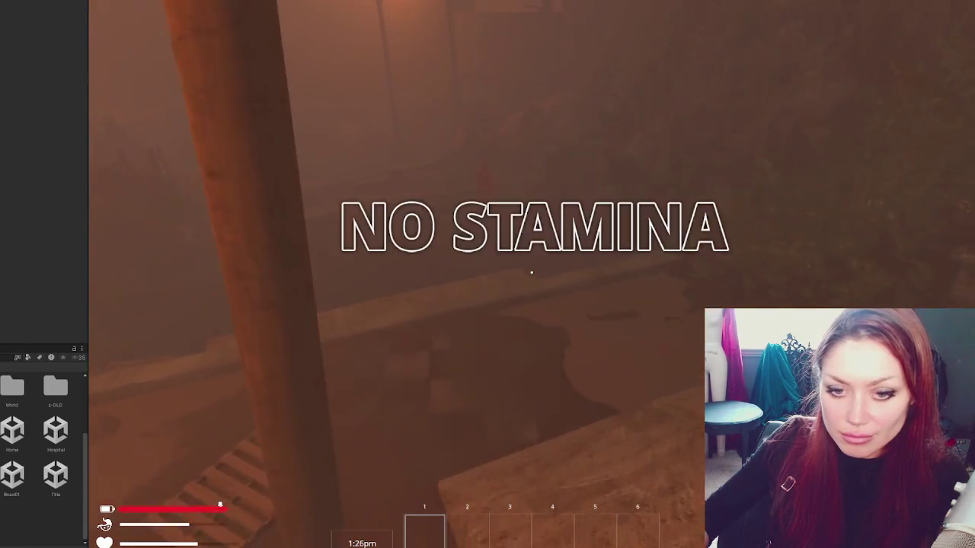
Step: Follow the red NPC past the stairs and rock wall, then pause the game
{"action": "key", "text": "w"}
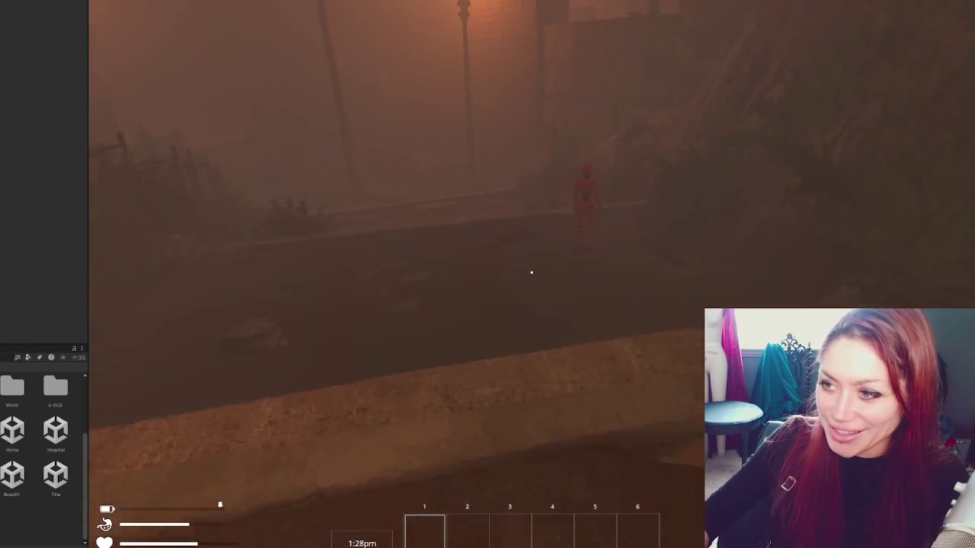
{"action": "key", "text": "w"}
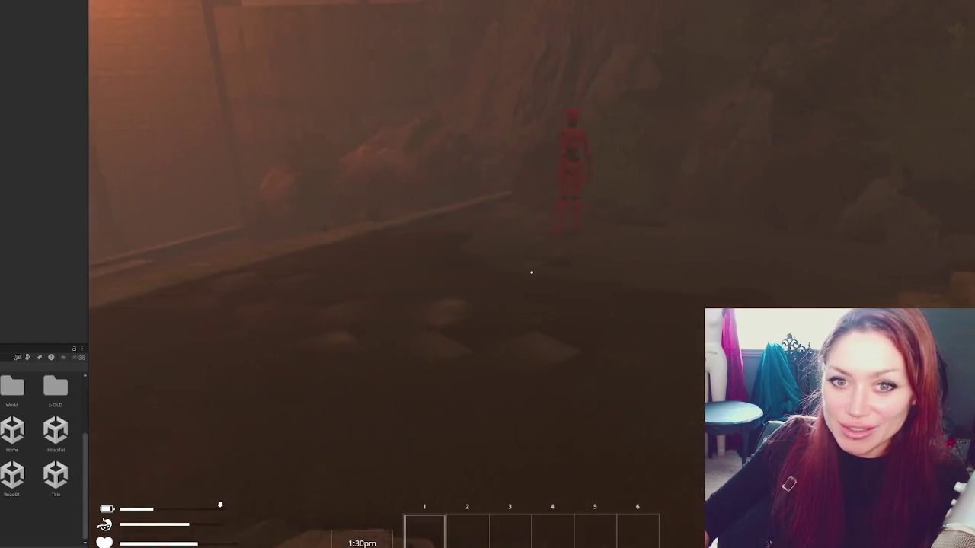
{"action": "key", "text": "w"}
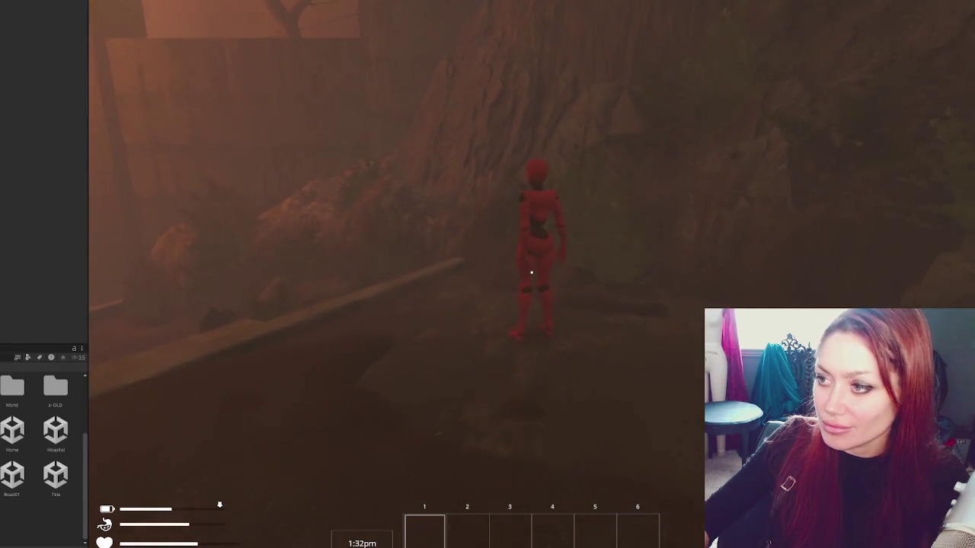
{"action": "key", "text": "w"}
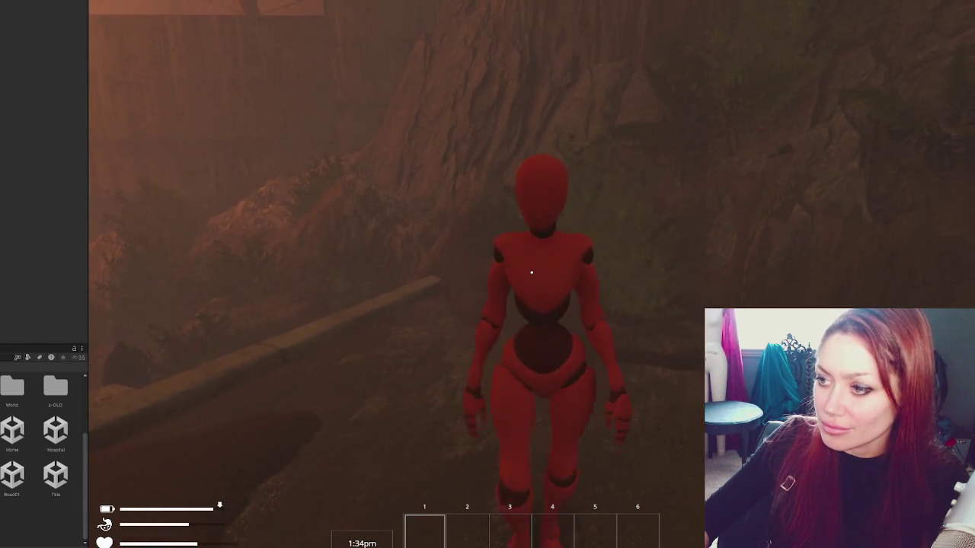
{"action": "key", "text": "w"}
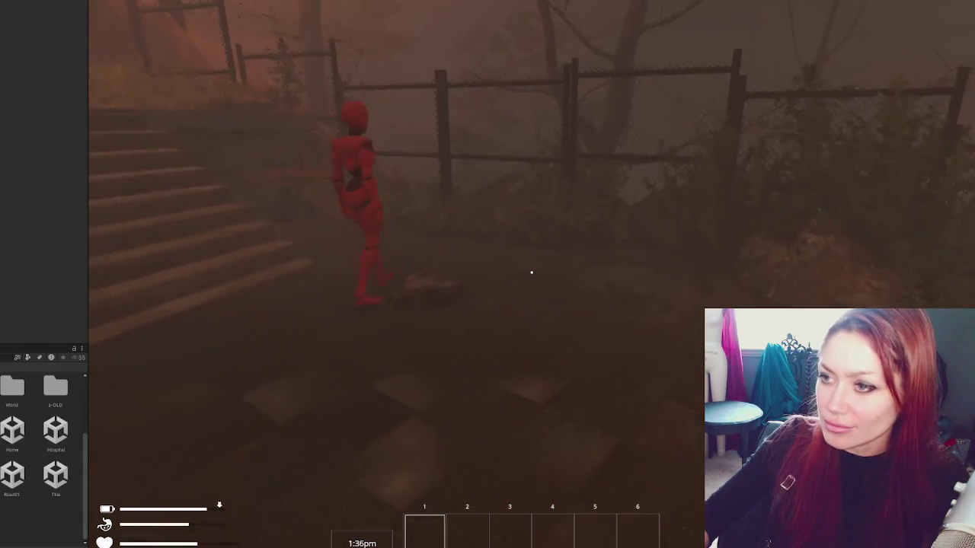
{"action": "key", "text": "w"}
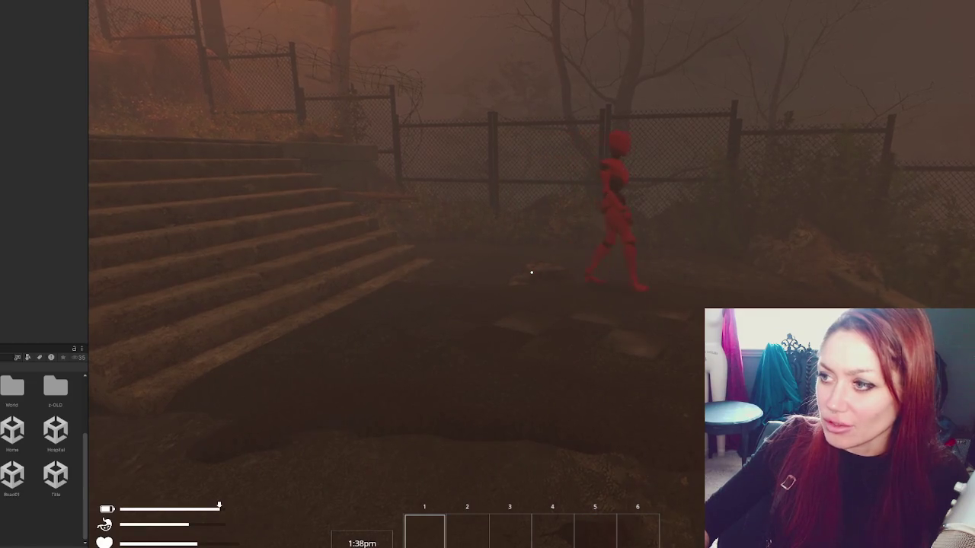
{"action": "key", "text": "w"}
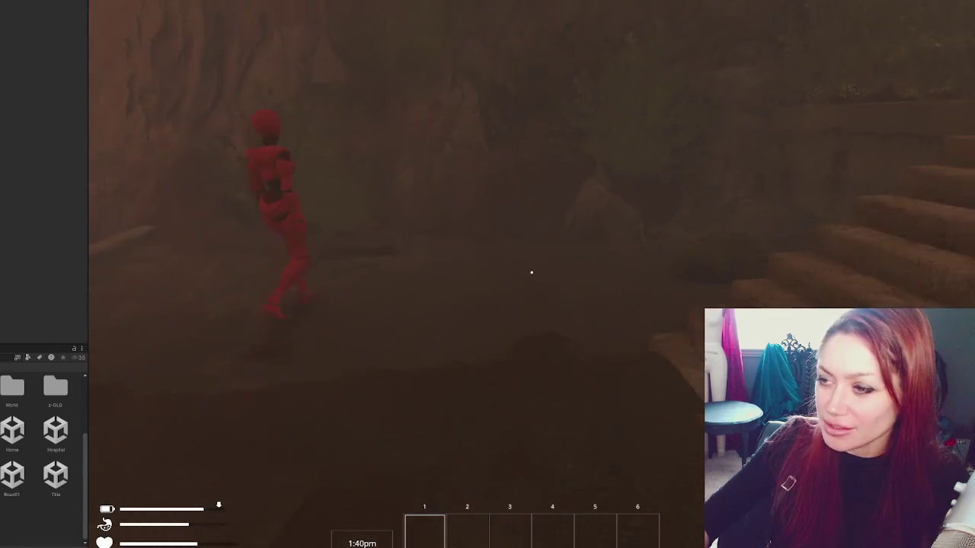
{"action": "key", "text": "w"}
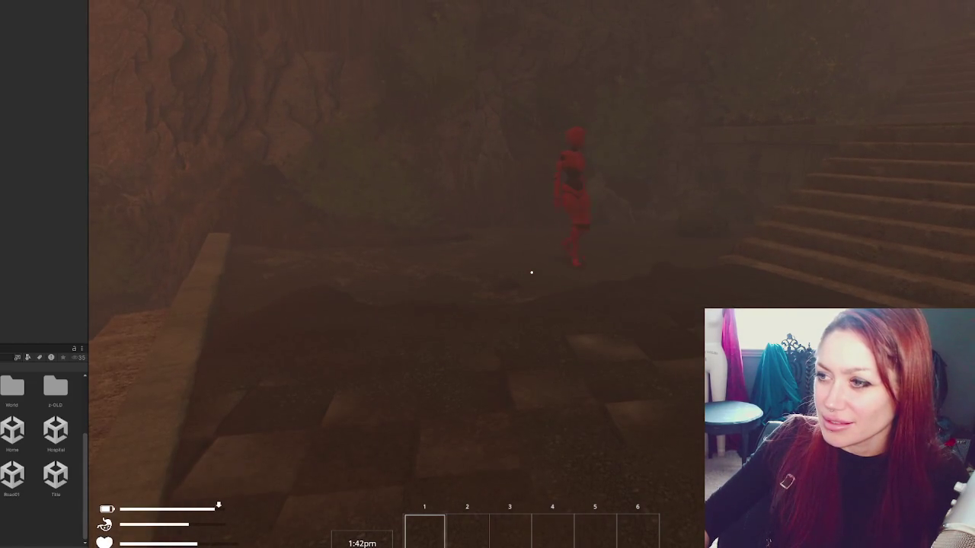
{"action": "key", "text": "Escape"}
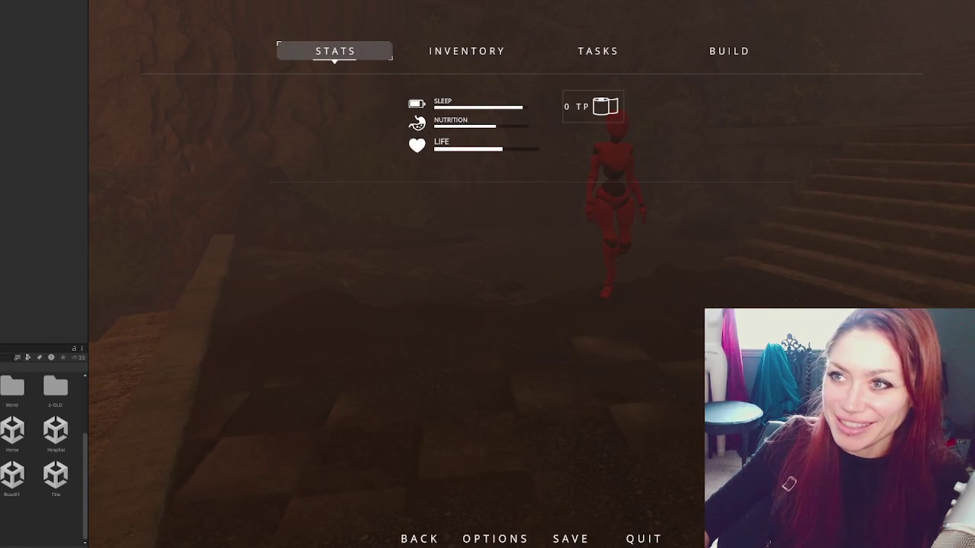
Step: Bring up the red NPC's Nav Mesh Agent settings (angular speed 9999, acceleration 4) during play
{"action": "key", "text": "Escape"}
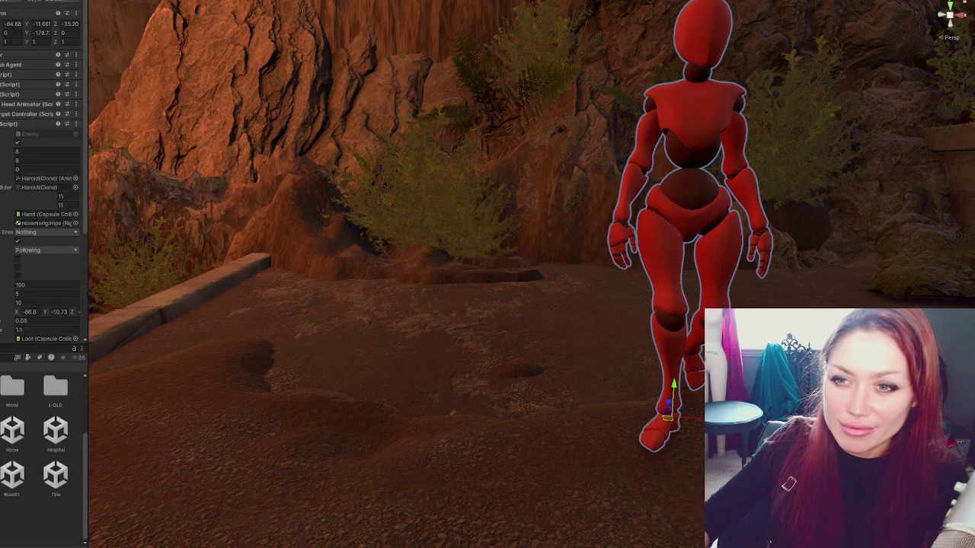
{"action": "left_click", "coordinate": [7, 99]}
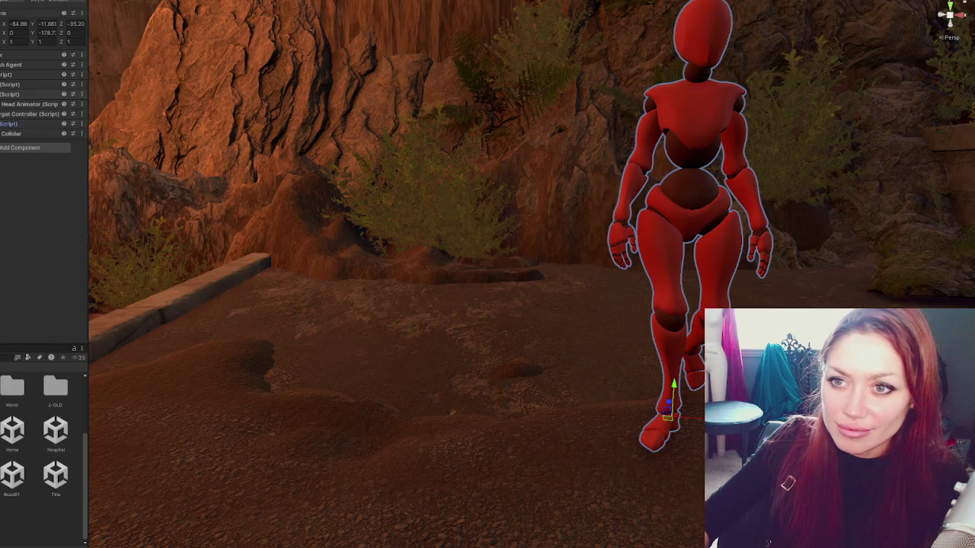
{"action": "left_click", "coordinate": [23, 65]}
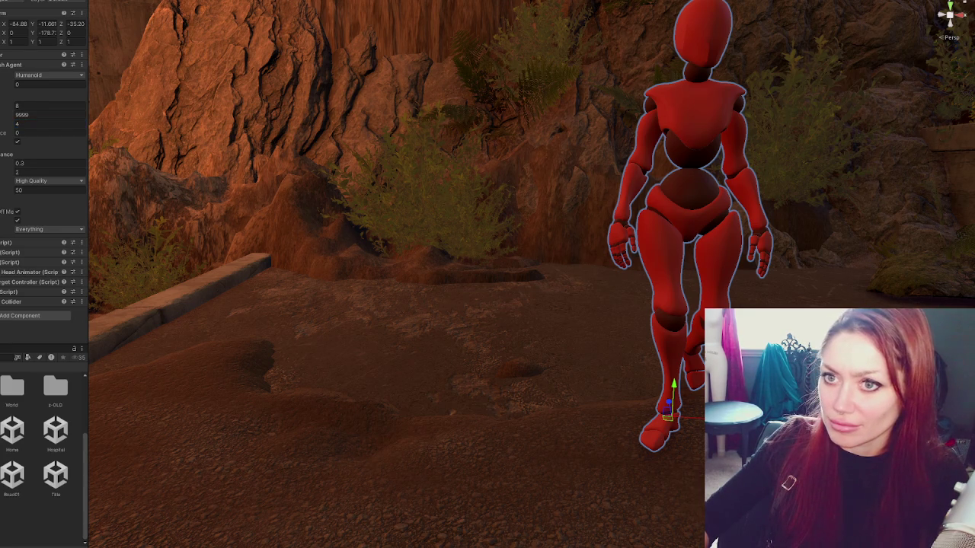
{"action": "left_click", "coordinate": [381, 419]}
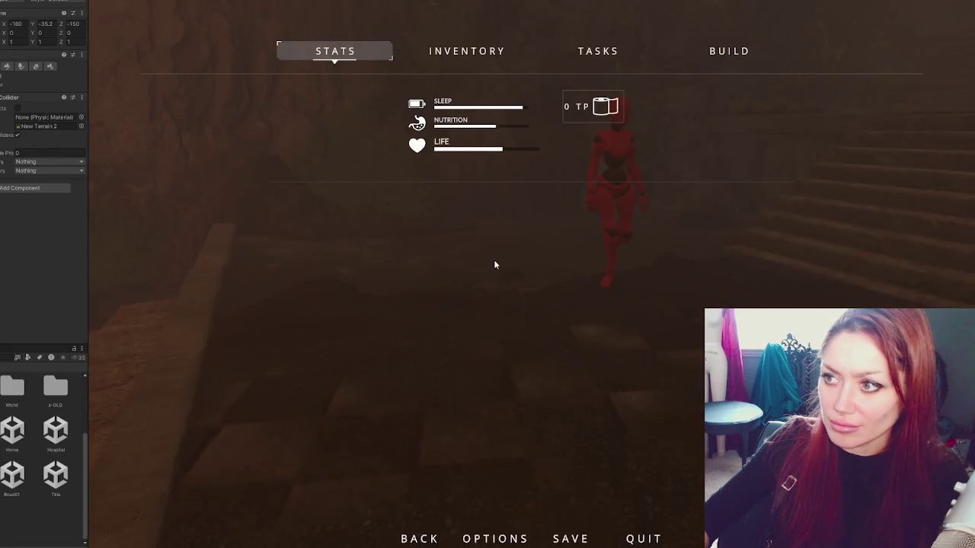
Step: Follow the red NPC along the foggy ledge and past the staircases, then pause
{"action": "key", "text": "w"}
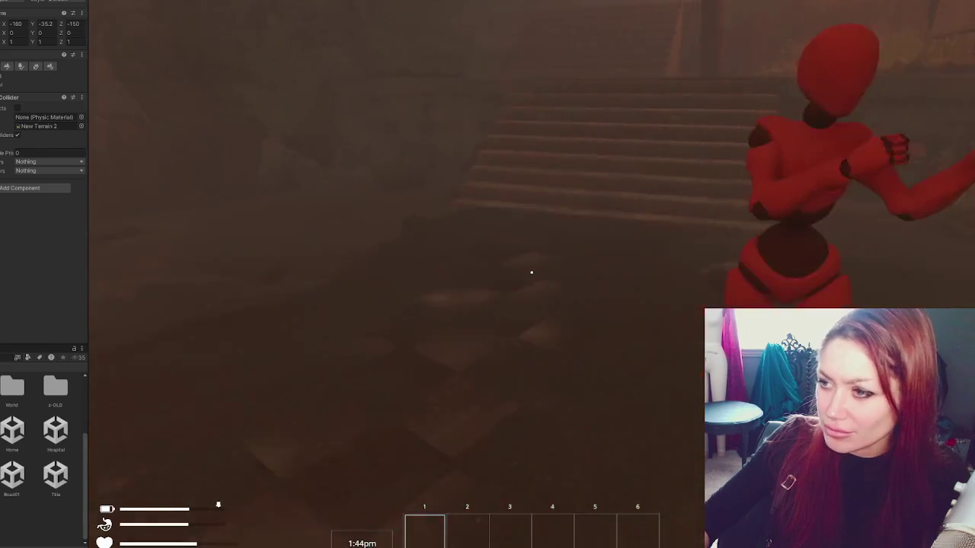
{"action": "key", "text": "w"}
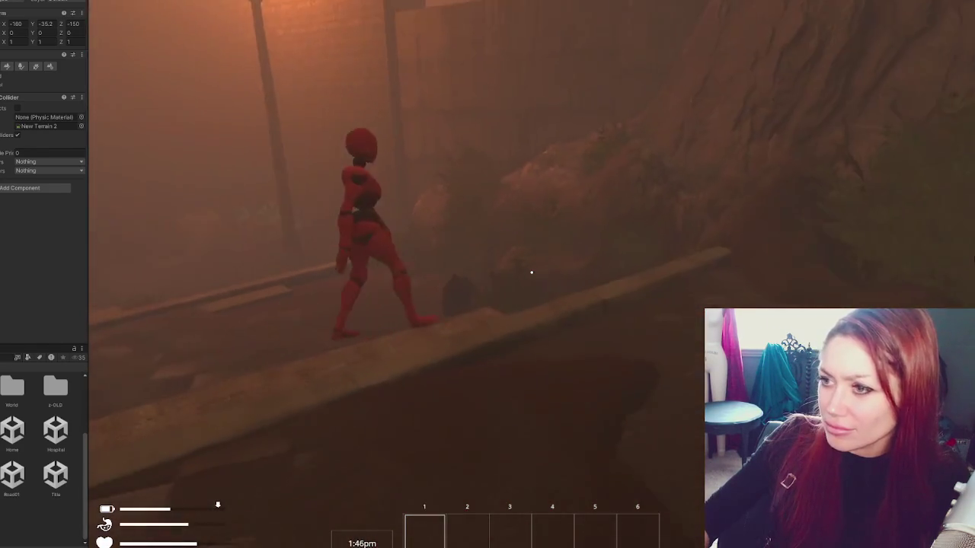
{"action": "key", "text": "w"}
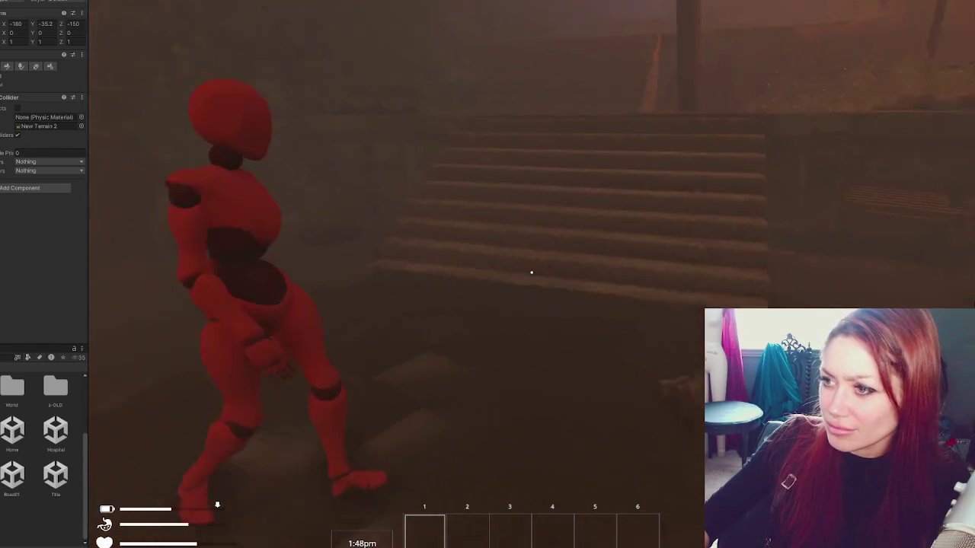
{"action": "key", "text": "w"}
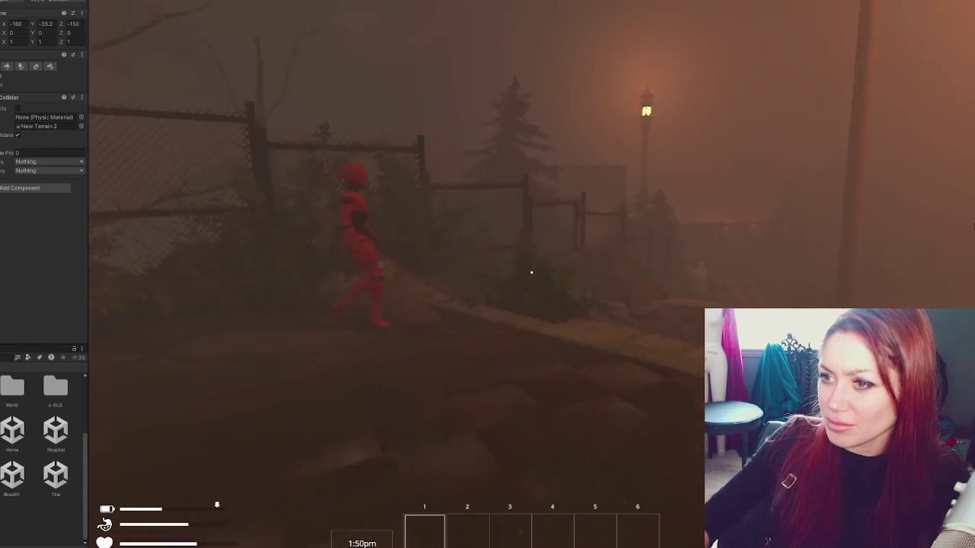
{"action": "key", "text": "w"}
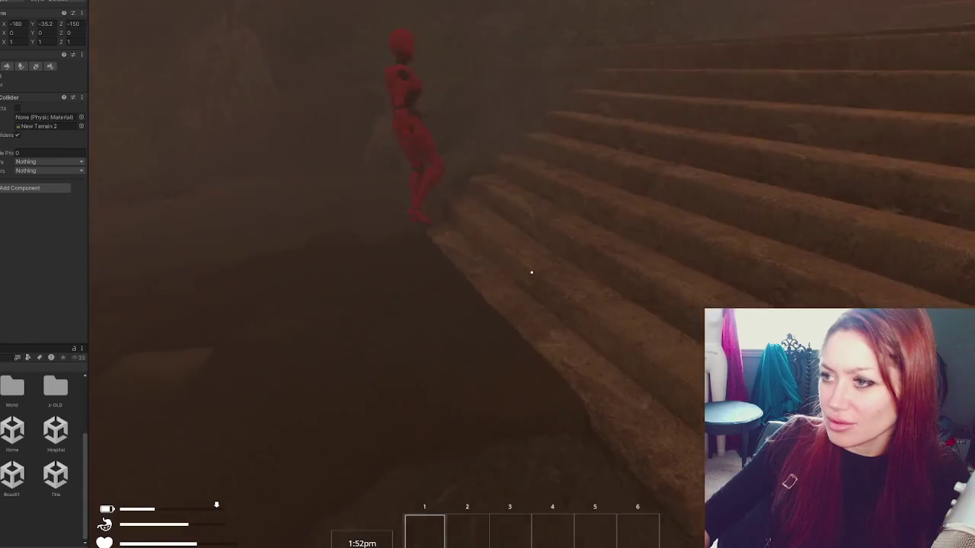
{"action": "key", "text": "w"}
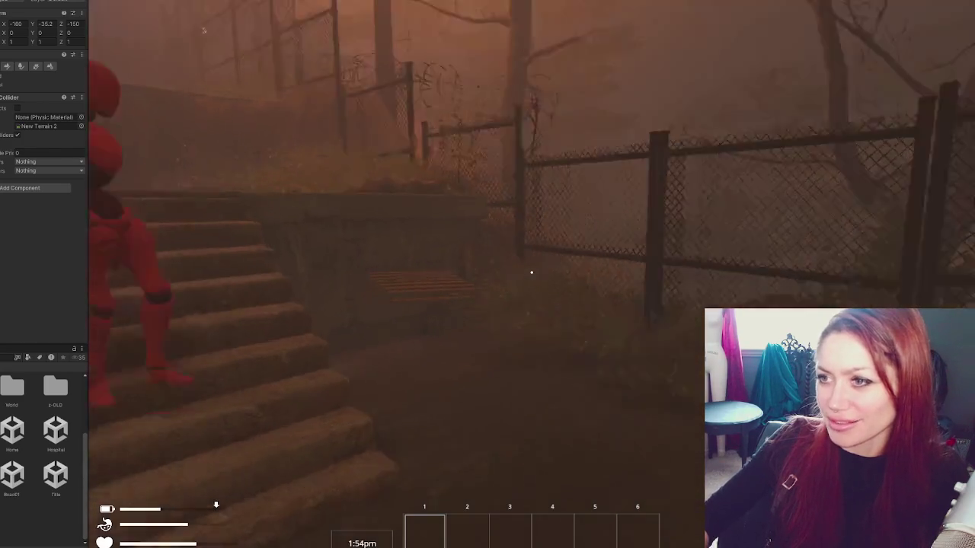
{"action": "key", "text": "w"}
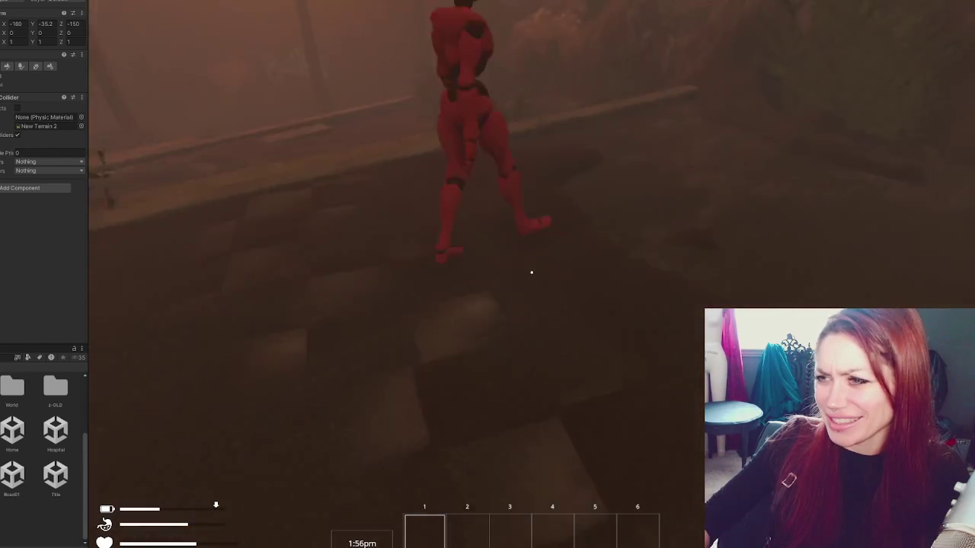
{"action": "key", "text": "w"}
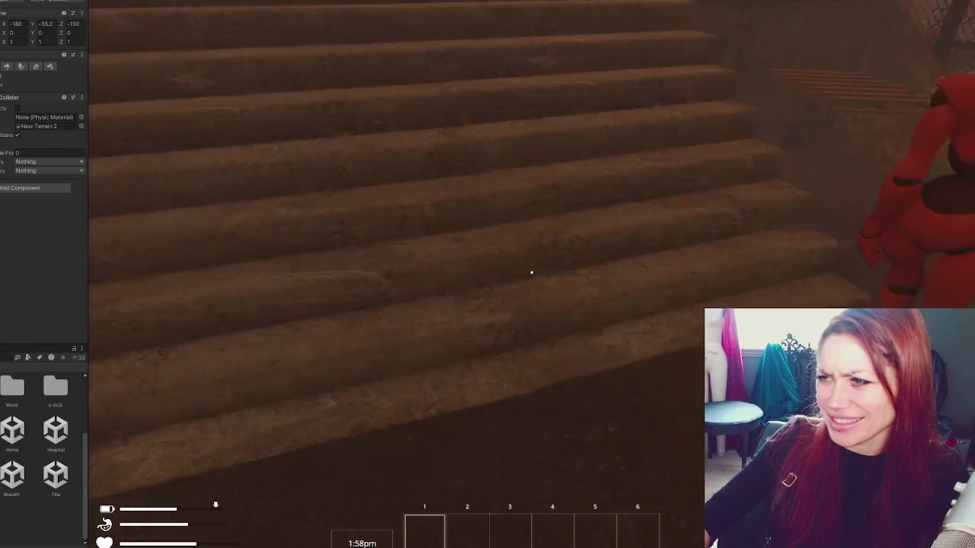
{"action": "key", "text": "w"}
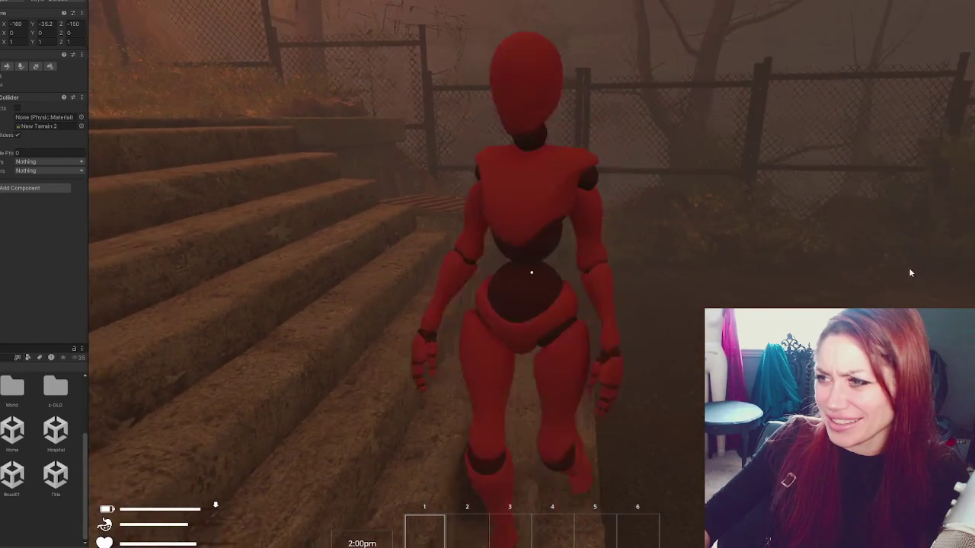
{"action": "key", "text": "w"}
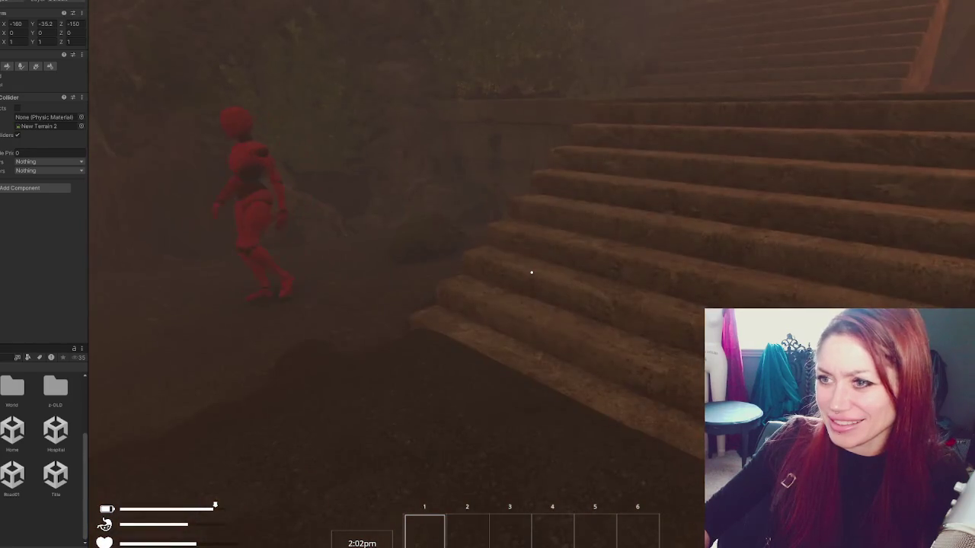
{"action": "key", "text": "Escape"}
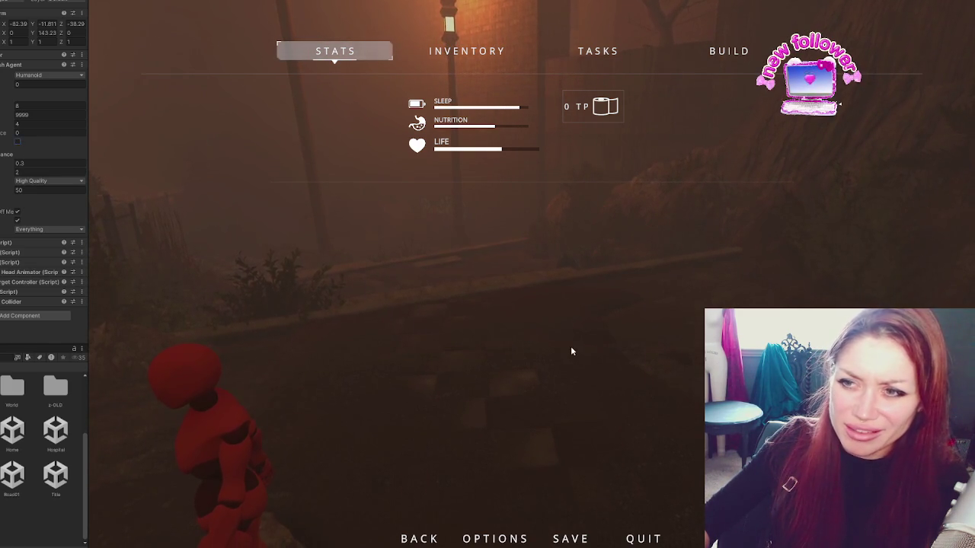
Step: Keep following the NPC, pausing to raise agent acceleration to 999, then stop the play test
{"action": "key", "text": "Escape"}
{"action": "key", "text": "w"}
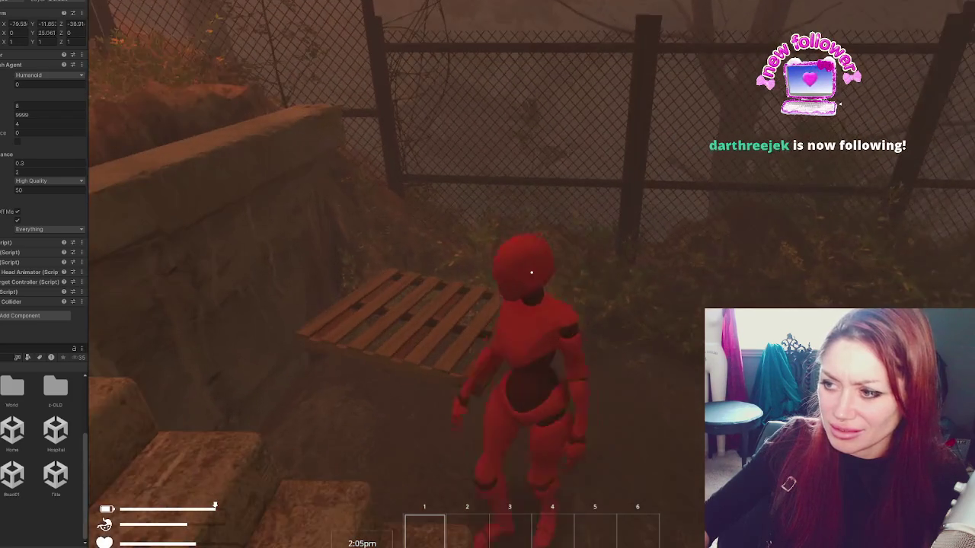
{"action": "key", "text": "w"}
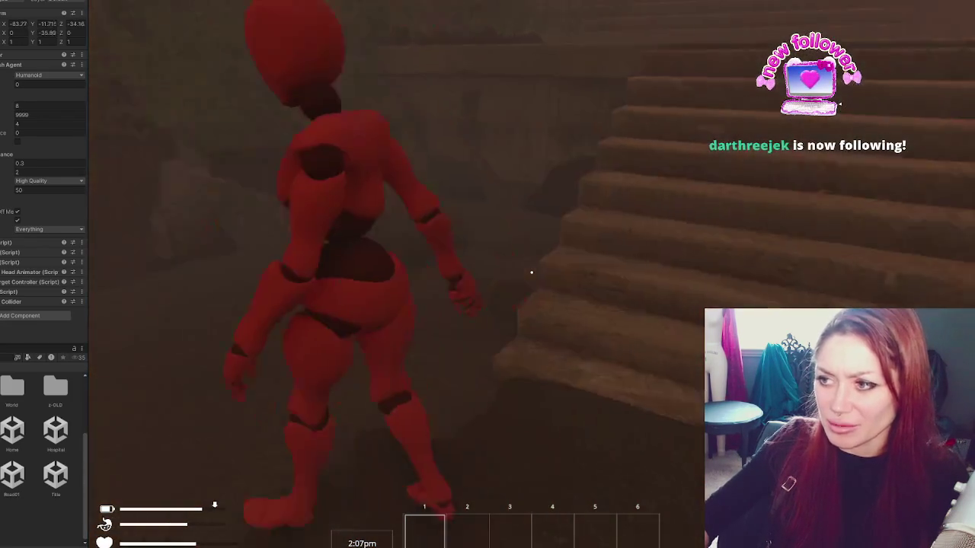
{"action": "key", "text": "w"}
{"action": "key", "text": "Escape"}
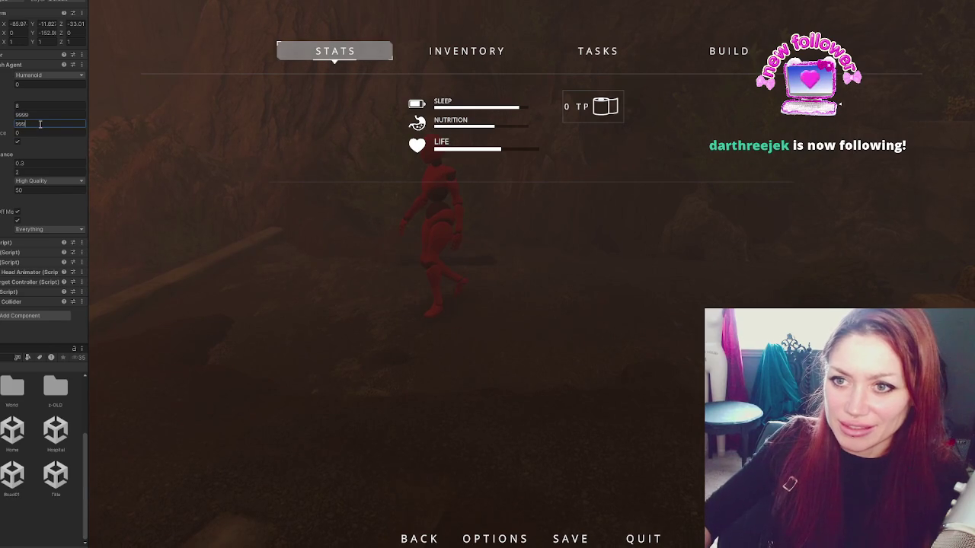
{"action": "key", "text": "Escape"}
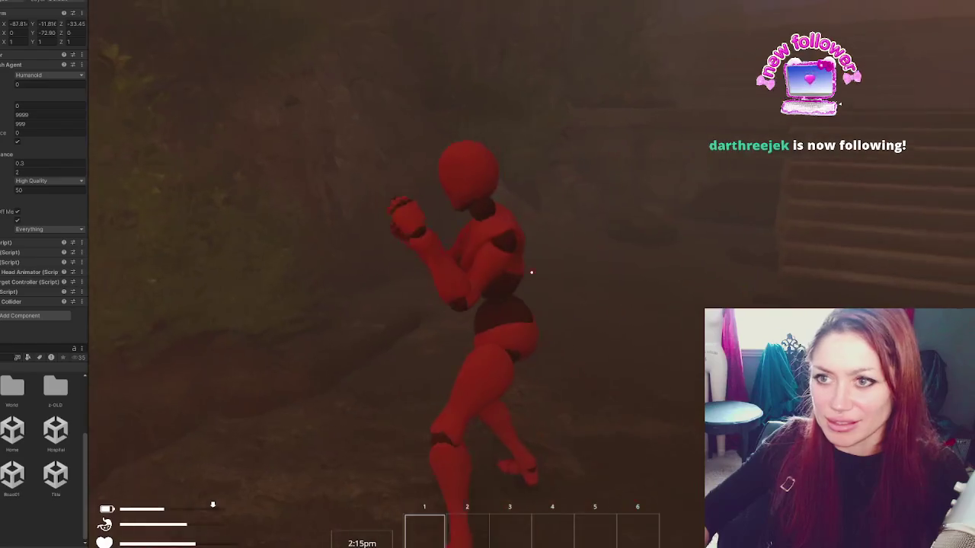
{"action": "key", "text": "Escape"}
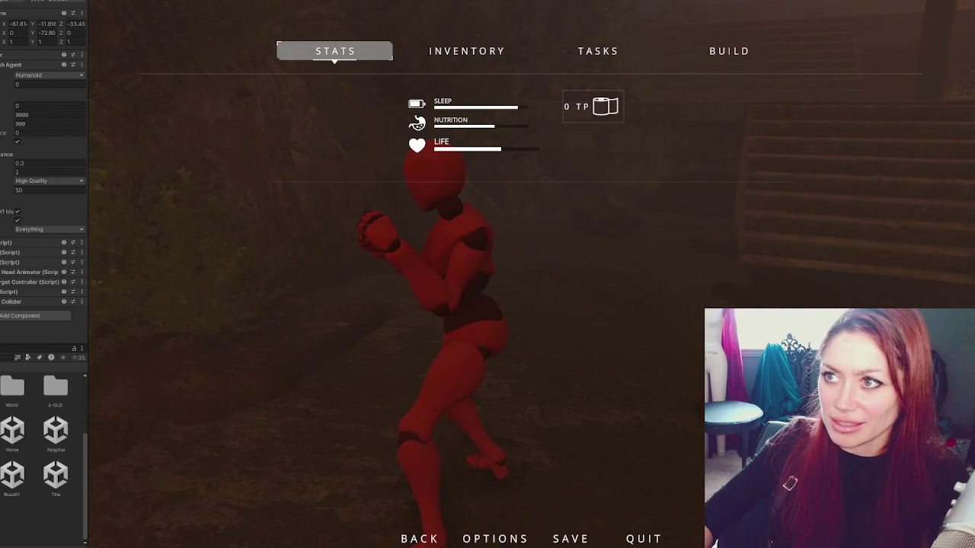
{"action": "key", "text": "ctrl+p"}
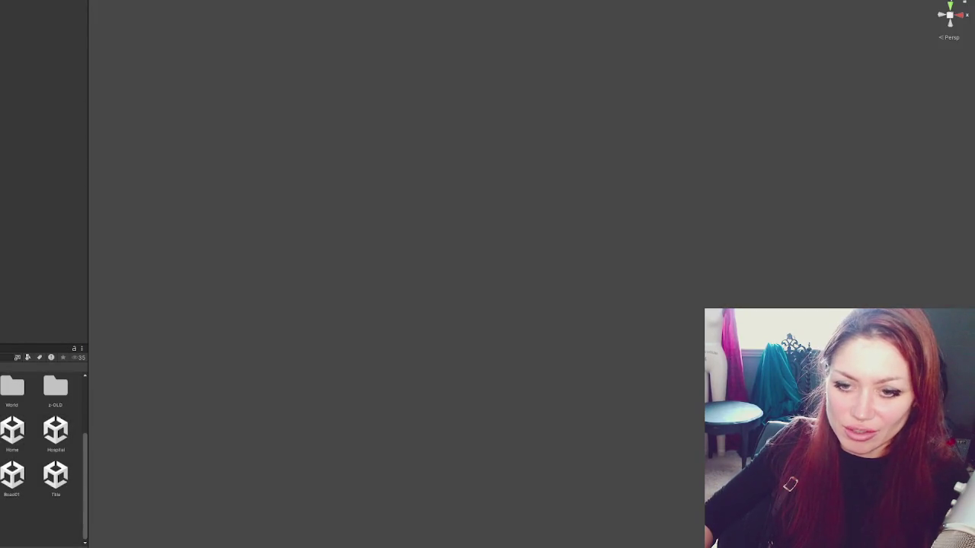
Step: Open the NPC Template prefab and set its Nav Mesh Agent to speed 3, angular speed 300, acceleration 20
{"action": "double_click", "coordinate": [2, 405]}
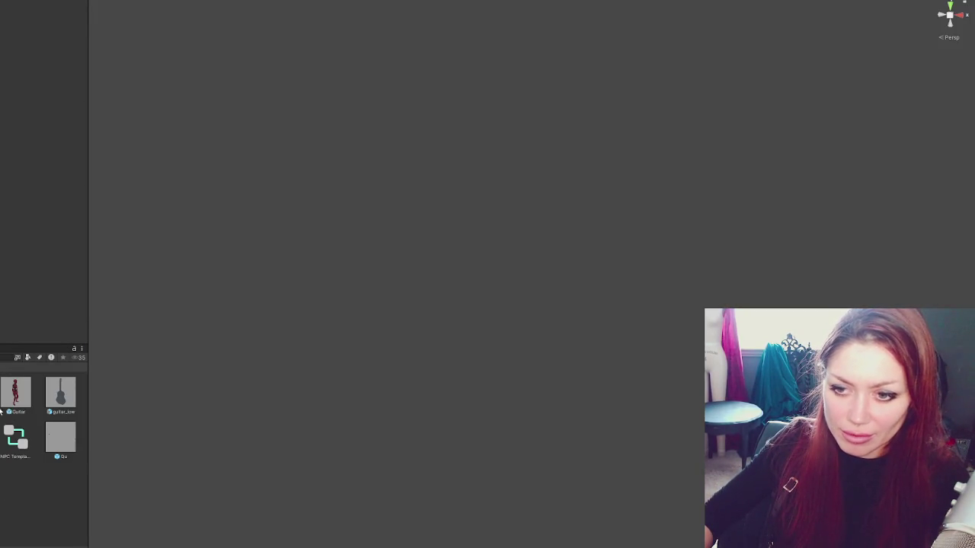
{"action": "left_click", "coordinate": [15, 438]}
{"action": "type", "text": "20"}
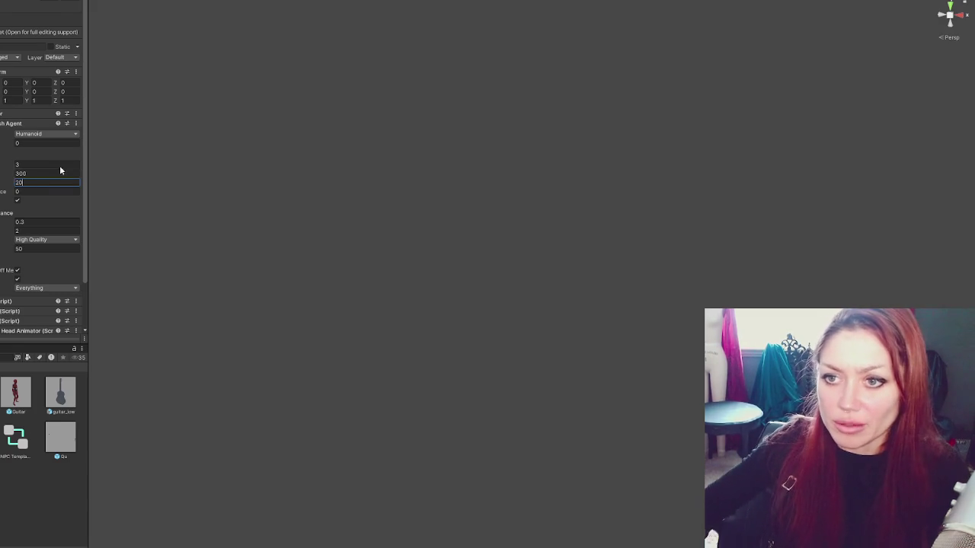
{"action": "key", "text": "Return"}
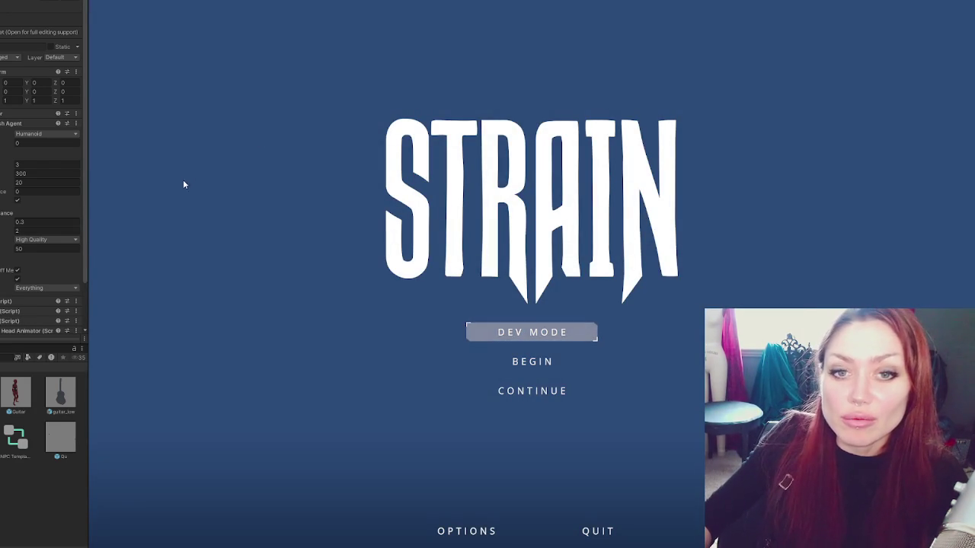
Step: Continue the saved game and walk through the wooden gate and across the yard to the red NPC
{"action": "left_click", "coordinate": [534, 393]}
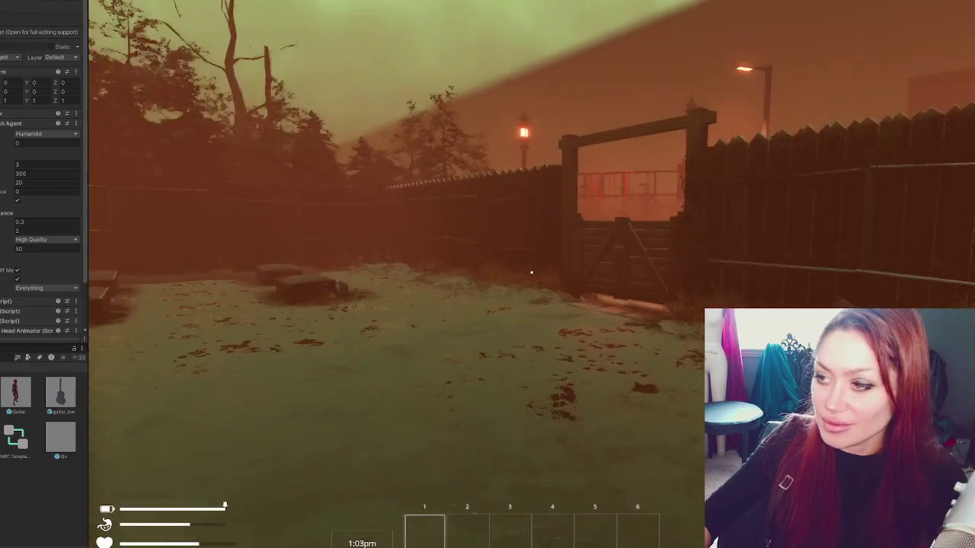
{"action": "mouse_move", "coordinate": [531, 272]}
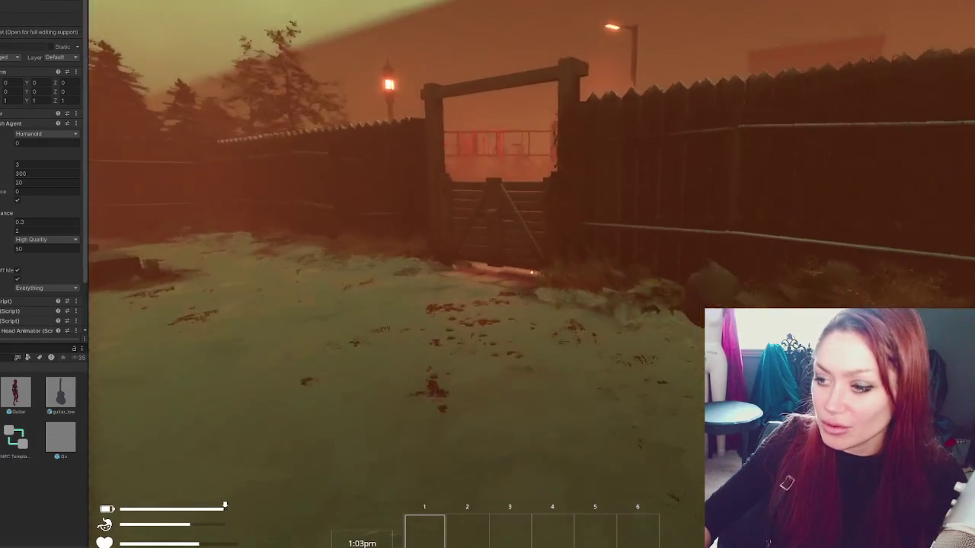
{"action": "key", "text": "w"}
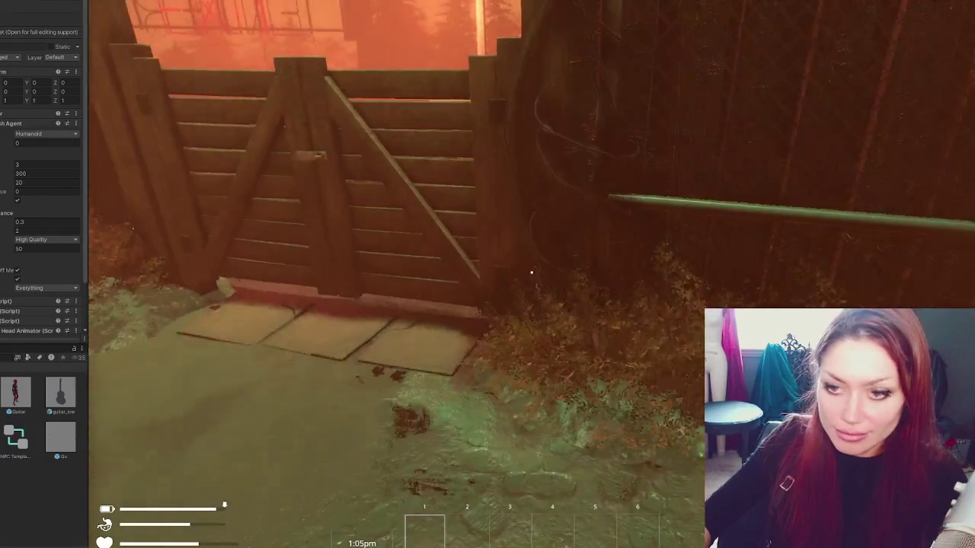
{"action": "key", "text": "e"}
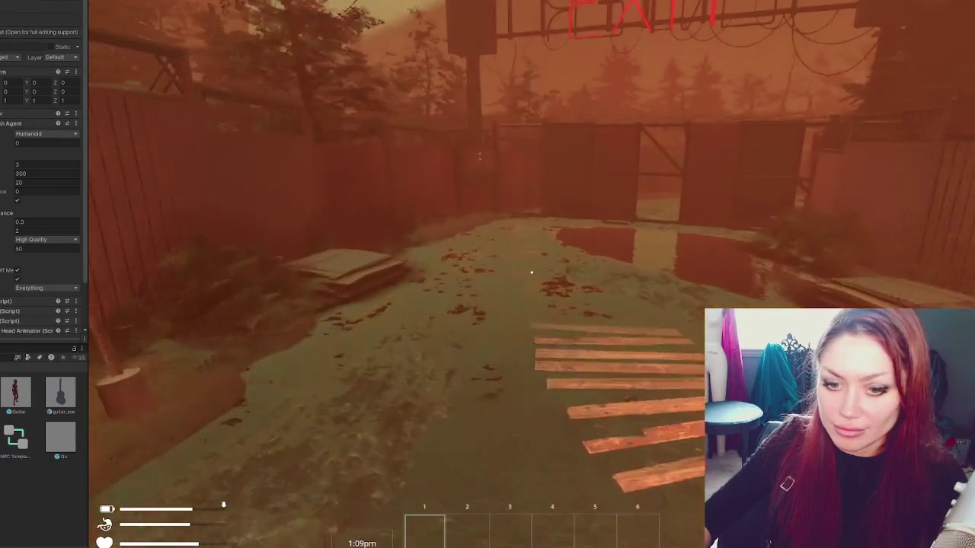
{"action": "key", "text": "w"}
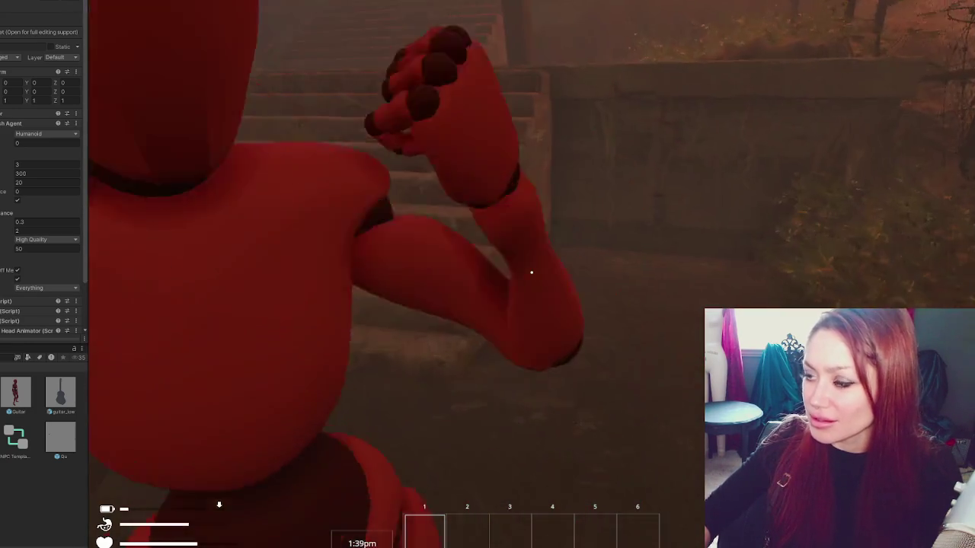
Step: Pause the game, exit Play mode and select the red NPC character in the scene
{"action": "key", "text": "Escape"}
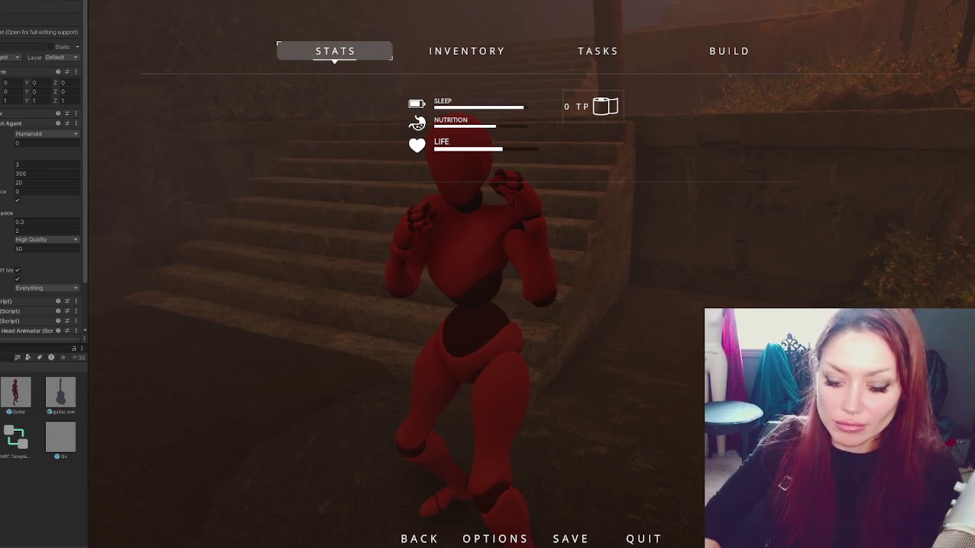
{"action": "scroll", "coordinate": [44, 190], "scroll_direction": "down", "scroll_amount": 2}
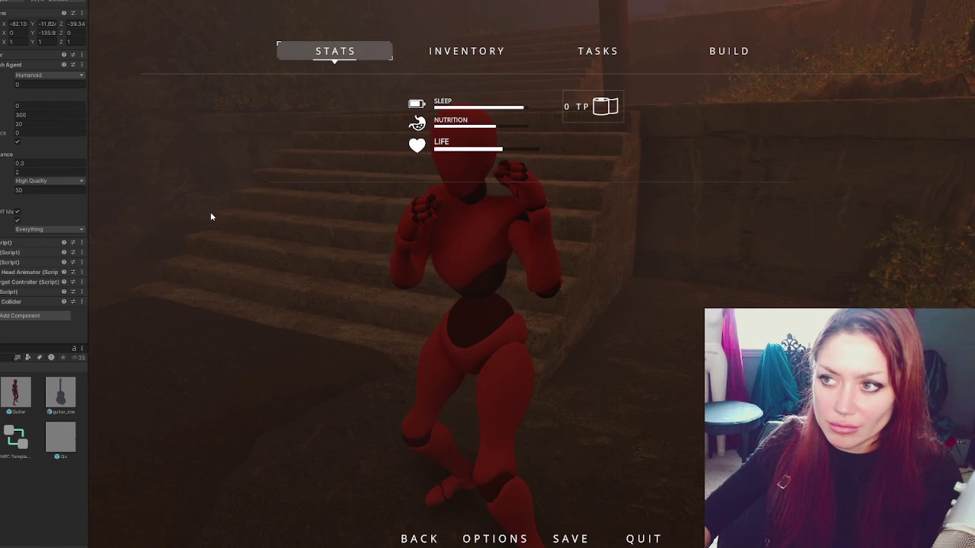
{"action": "key", "text": "ctrl+p"}
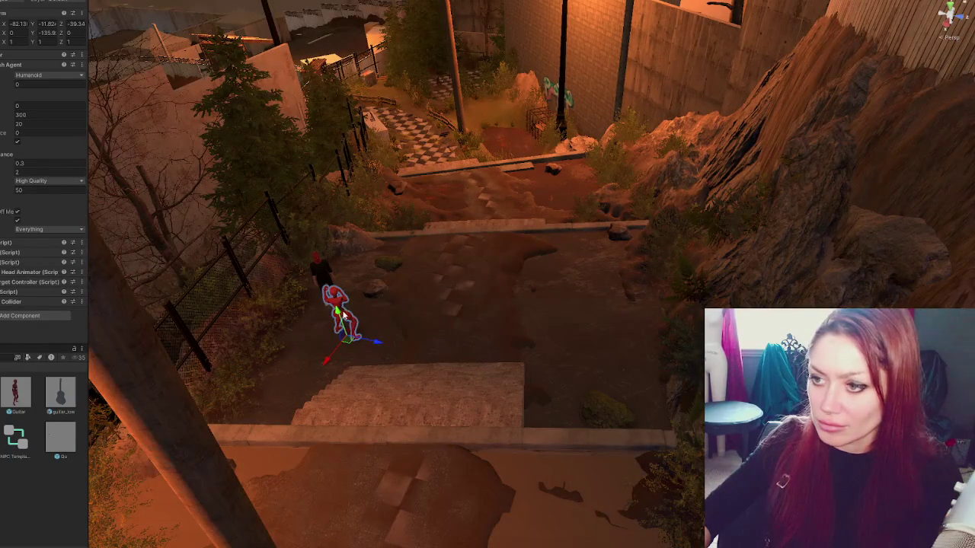
{"action": "left_click", "coordinate": [343, 314]}
{"action": "left_click", "coordinate": [343, 314]}
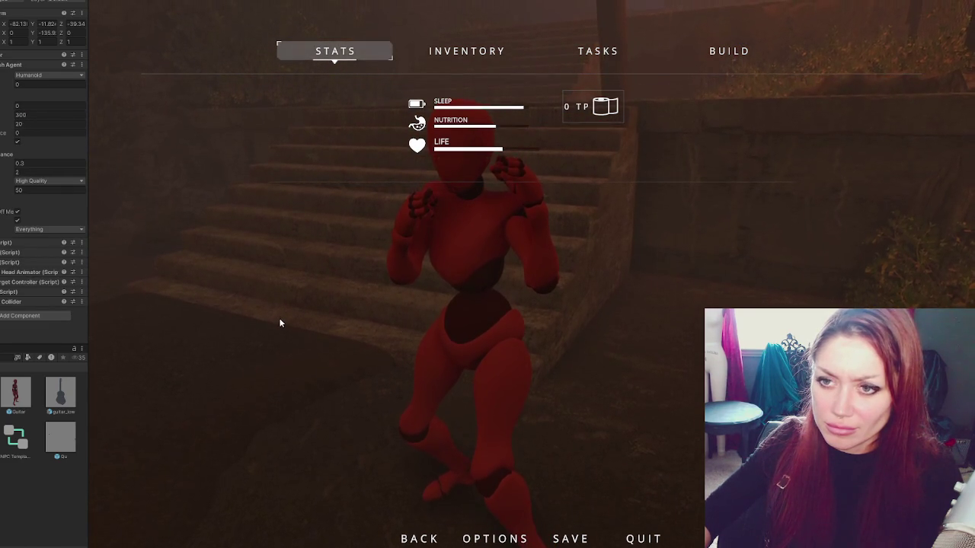
Step: Resume, pause again to view the inventory page, then leave the play test for editing
{"action": "key", "text": "Escape"}
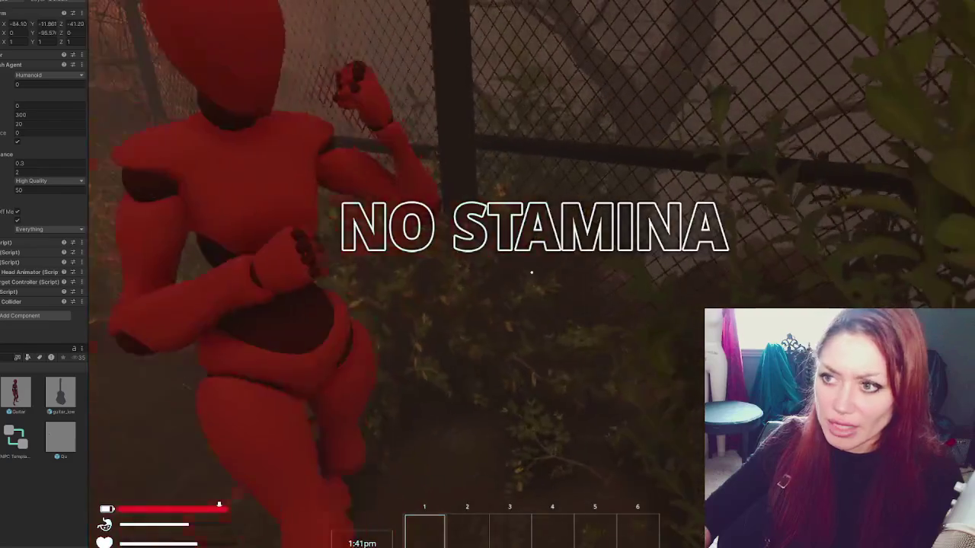
{"action": "key", "text": "Escape"}
{"action": "key", "text": "e"}
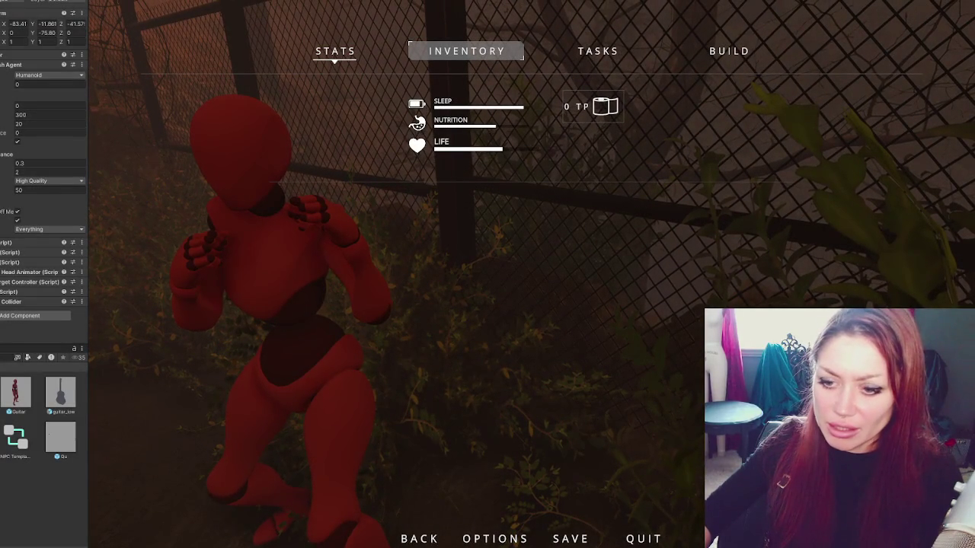
{"action": "key", "text": "alt+Tab"}
{"action": "key", "text": "alt+Tab"}
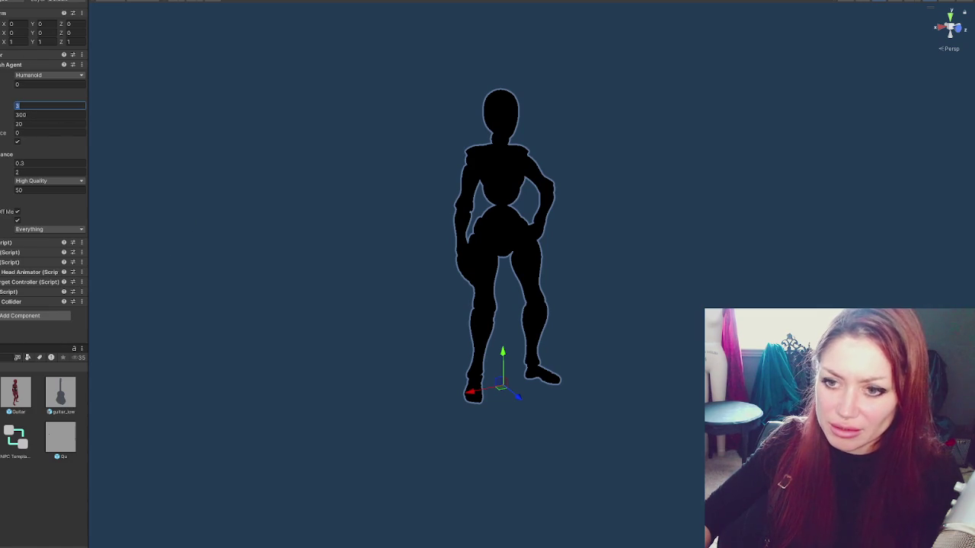
Step: Scroll the NPC prefab's Inspector and select its top Nav Mesh Agent value field
{"action": "scroll", "coordinate": [53, 131], "scroll_direction": "down", "scroll_amount": 5}
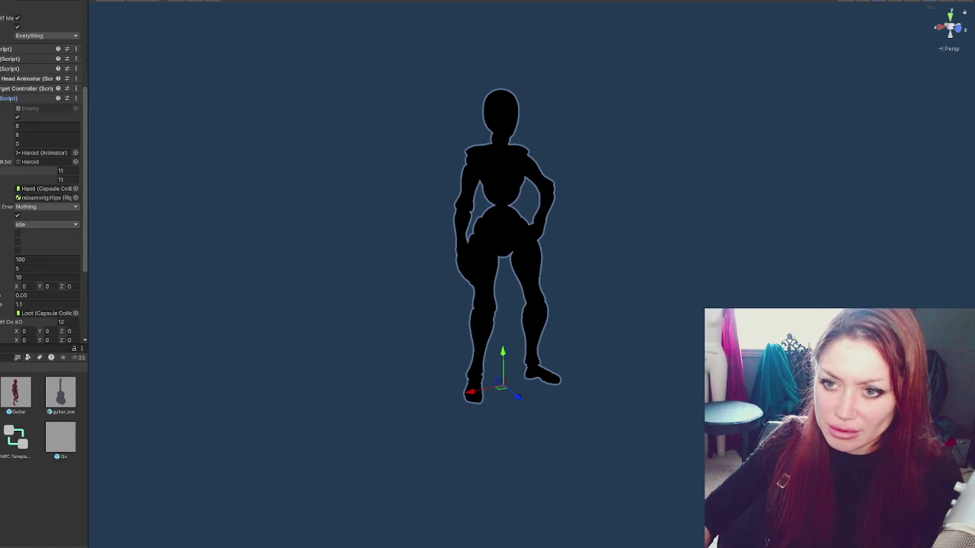
{"action": "left_click", "coordinate": [33, 130]}
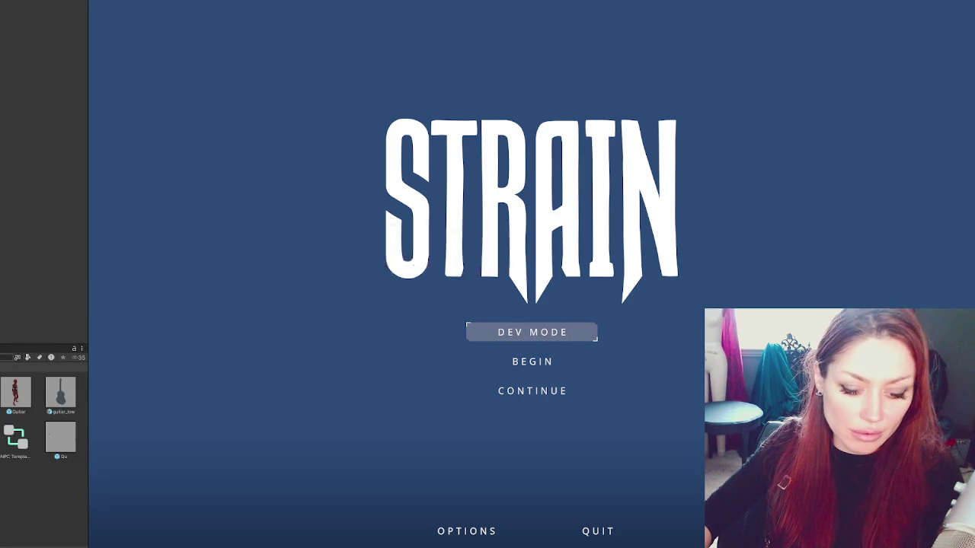
Step: Exit Play mode and select the Save script asset in the Project window
{"action": "key", "text": "ctrl+p"}
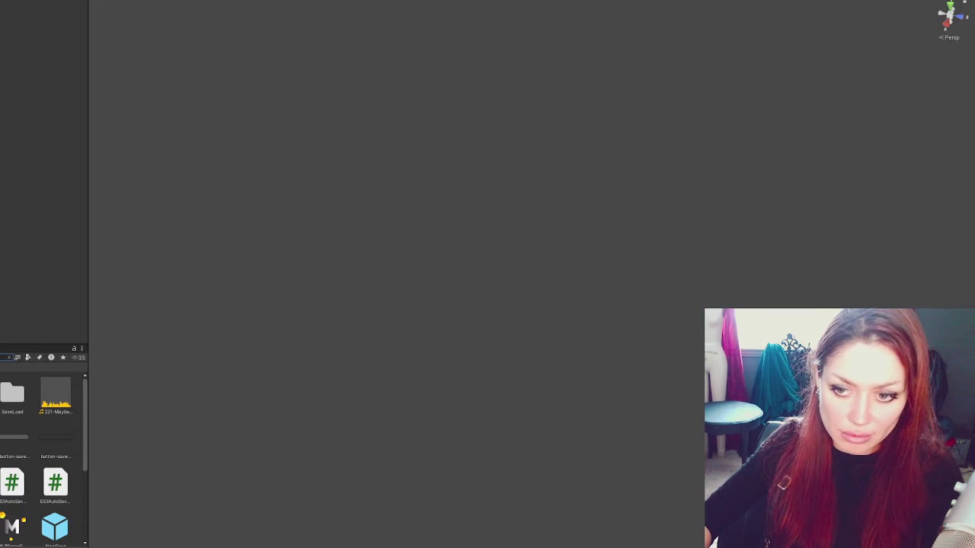
{"action": "scroll", "coordinate": [42, 457], "scroll_direction": "down", "scroll_amount": 2}
{"action": "scroll", "coordinate": [42, 457], "scroll_direction": "down", "scroll_amount": 3}
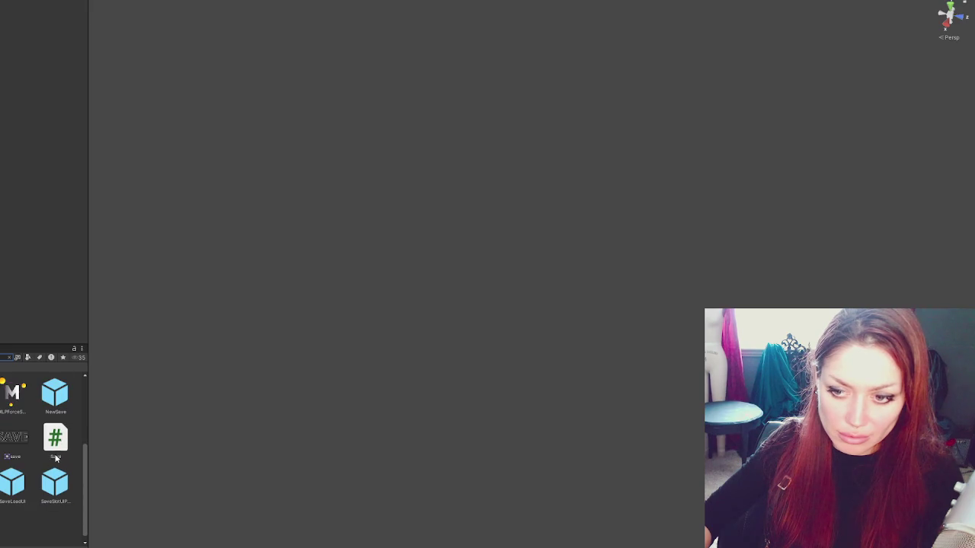
{"action": "left_click", "coordinate": [55, 438]}
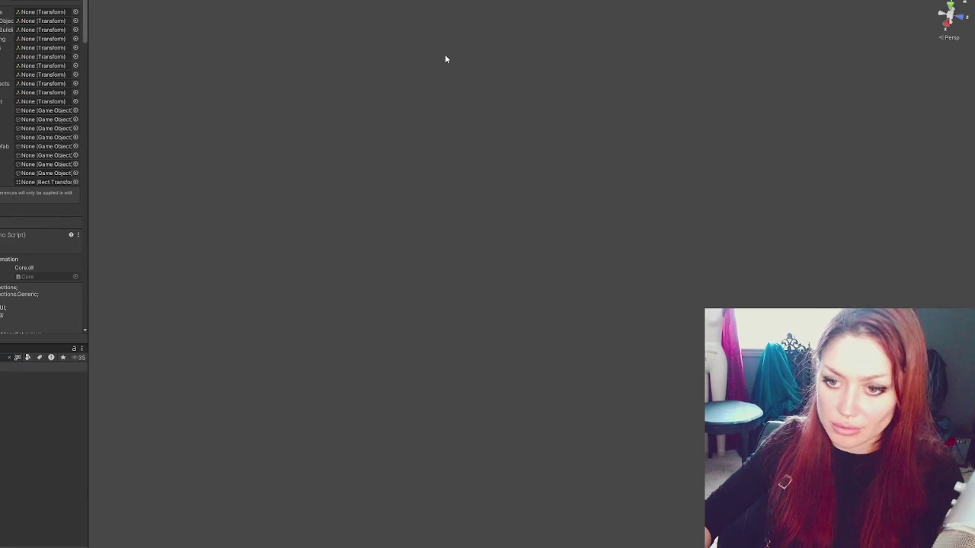
Step: Search ControlsMain.cs for 'save.in' and go to the Save.Instance match on line 800
{"action": "key", "text": "ctrl+f"}
{"action": "type", "text": "save()"}
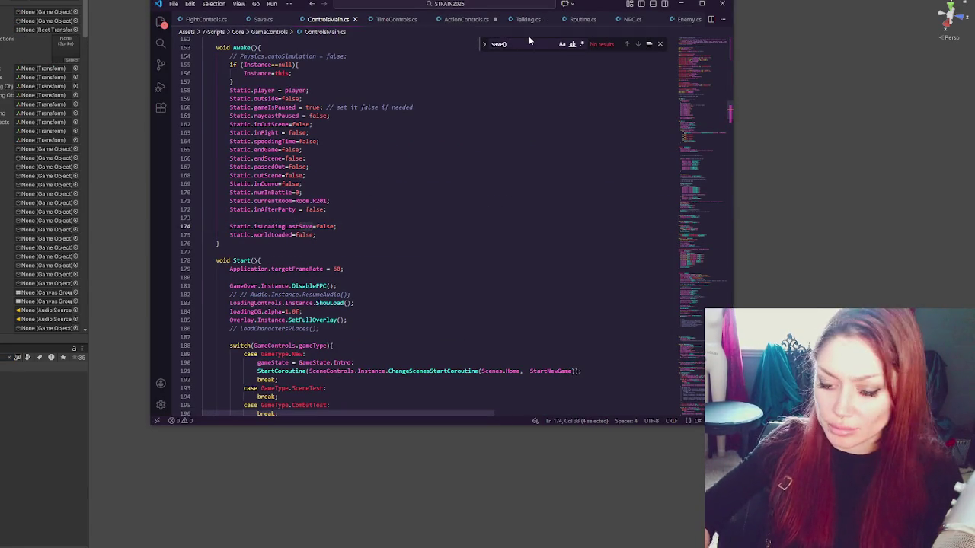
{"action": "key", "text": "BackSpace"}
{"action": "key", "text": "BackSpace"}
{"action": "type", "text": ".sin"}
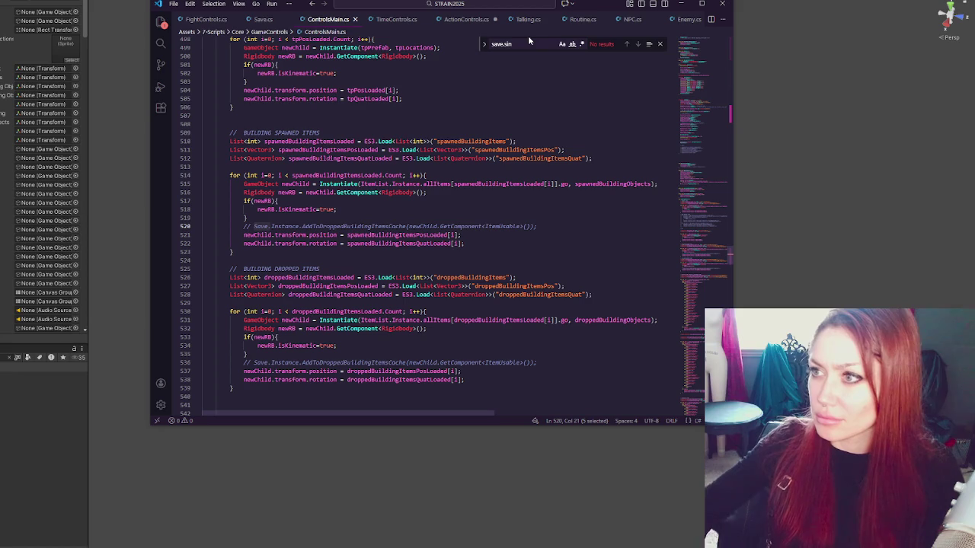
{"action": "key", "text": "BackSpace"}
{"action": "key", "text": "BackSpace"}
{"action": "key", "text": "BackSpace"}
{"action": "type", "text": "in"}
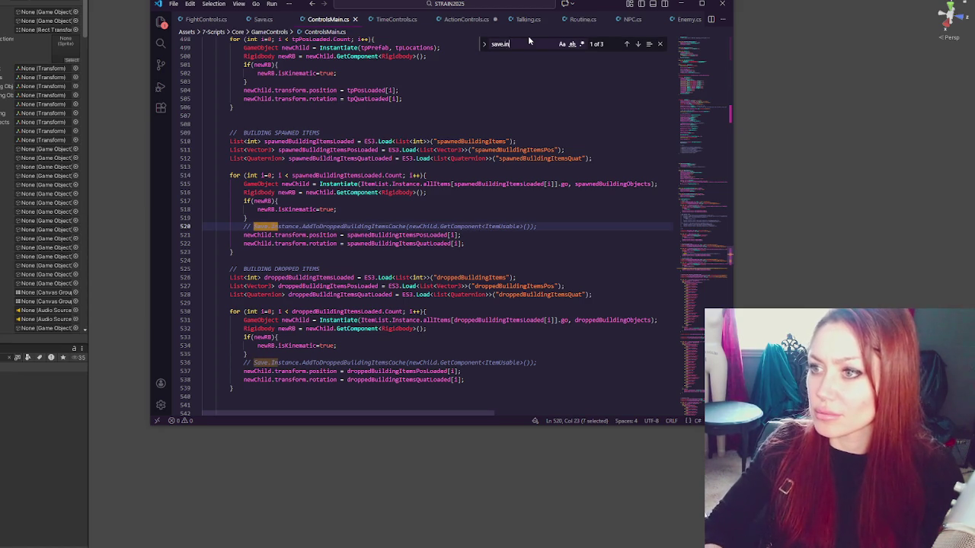
{"action": "key", "text": "Return"}
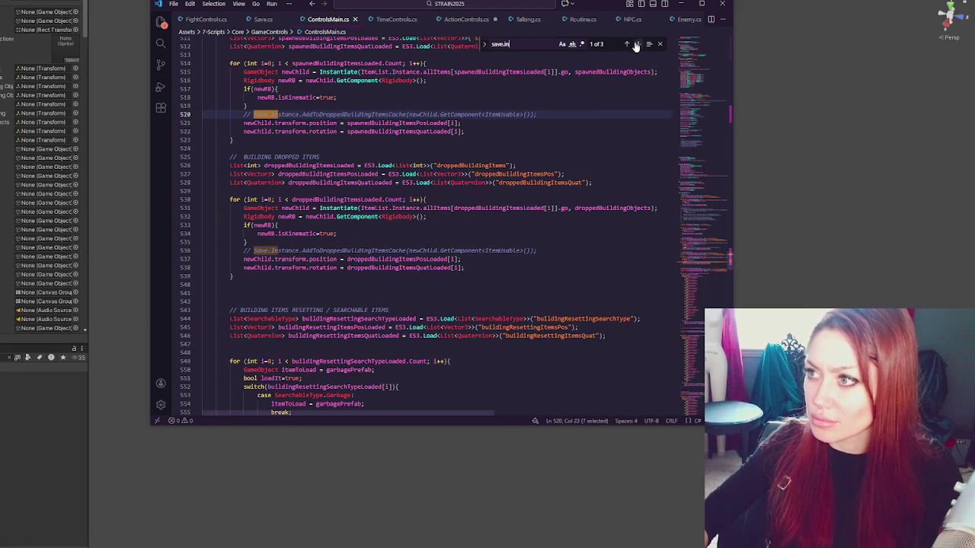
{"action": "left_click", "coordinate": [638, 44]}
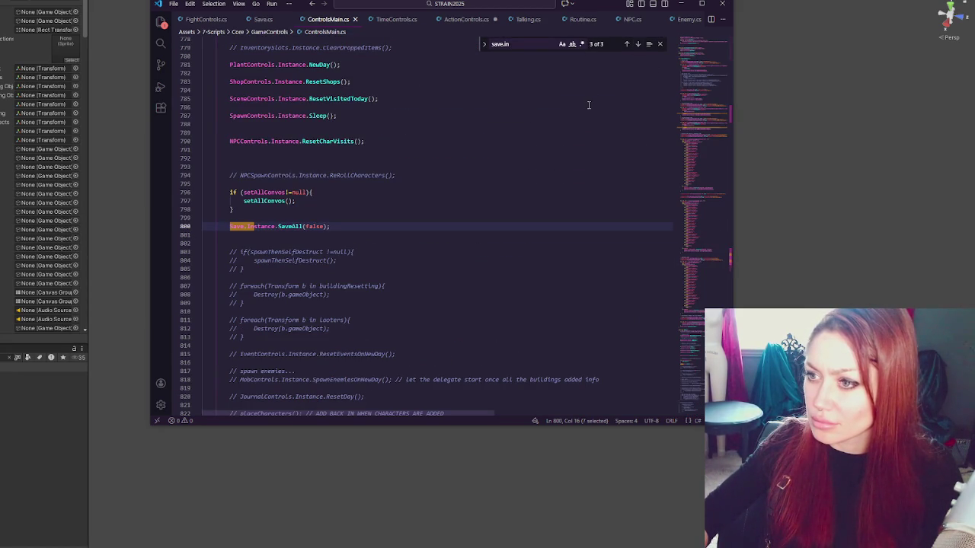
{"action": "scroll", "coordinate": [588, 105], "scroll_direction": "up", "scroll_amount": 5}
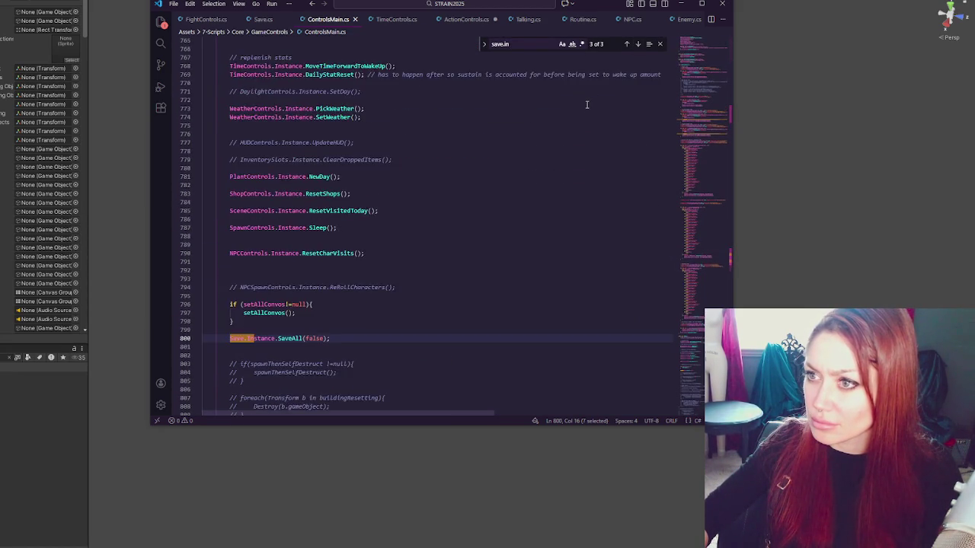
{"action": "scroll", "coordinate": [568, 106], "scroll_direction": "down", "scroll_amount": 3}
Step: Comment out the SaveAll(false) call and add '// TODO: Add autosave on sleep' above it
{"action": "key", "text": "ctrl+slash"}
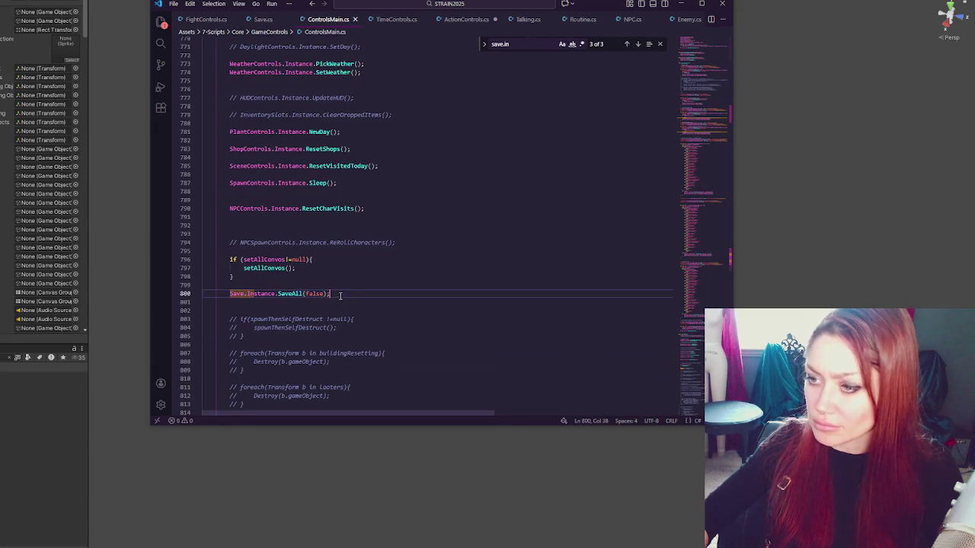
{"action": "left_click", "coordinate": [358, 284]}
{"action": "key", "text": "Return"}
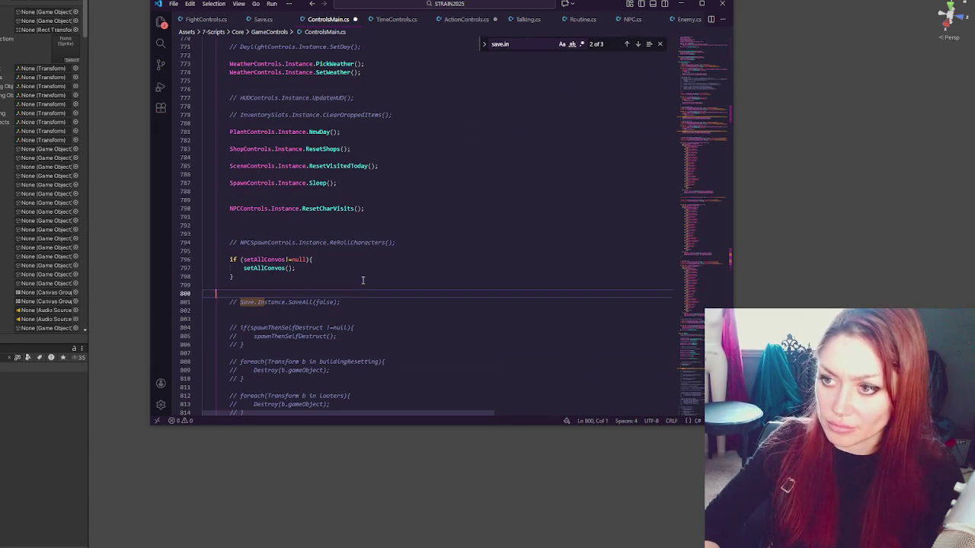
{"action": "type", "text": "//"}
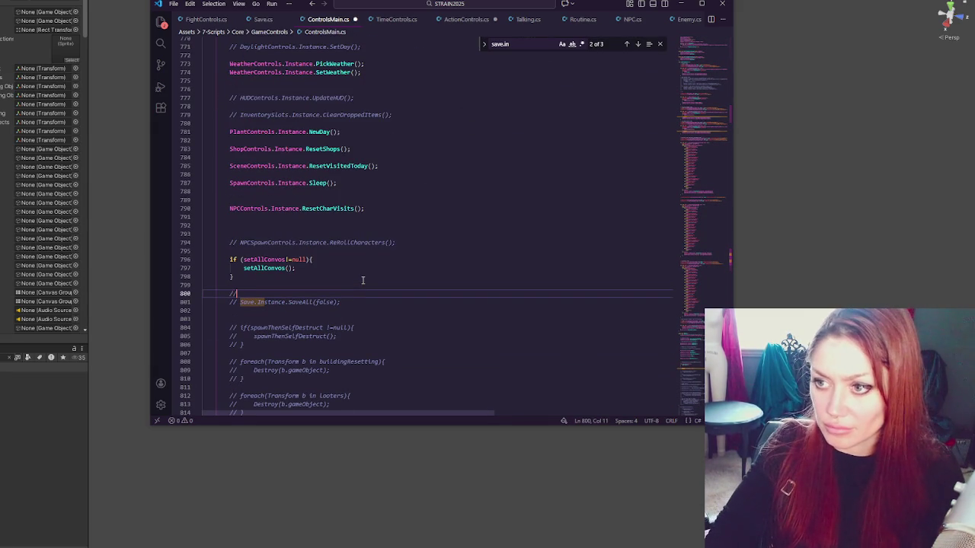
{"action": "type", "text": " TODO: Add autosav"}
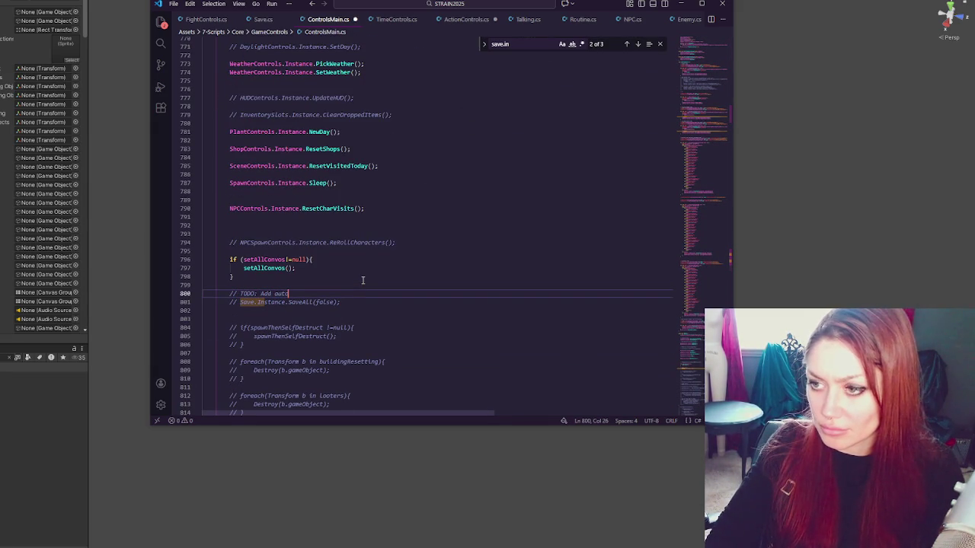
{"action": "type", "text": "e on sleep"}
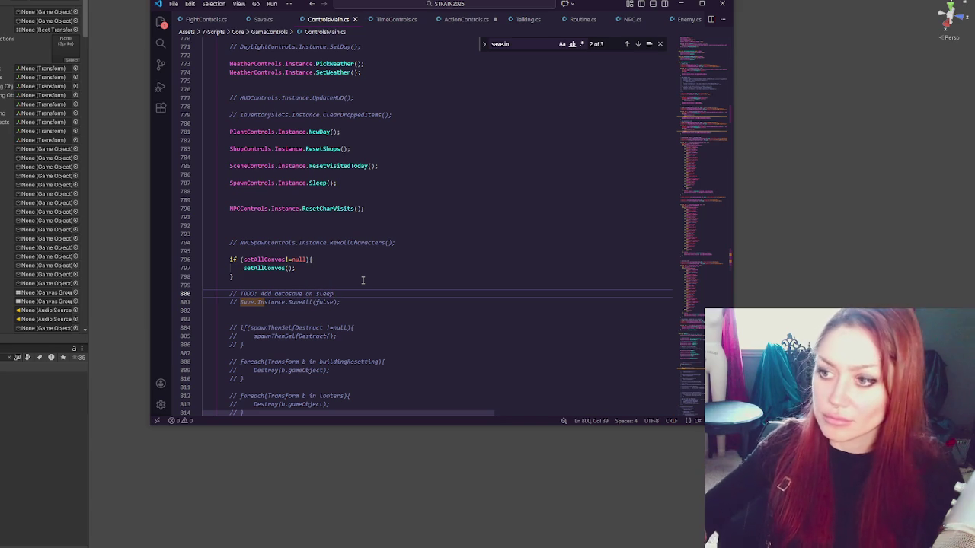
{"action": "left_click", "coordinate": [20, 254]}
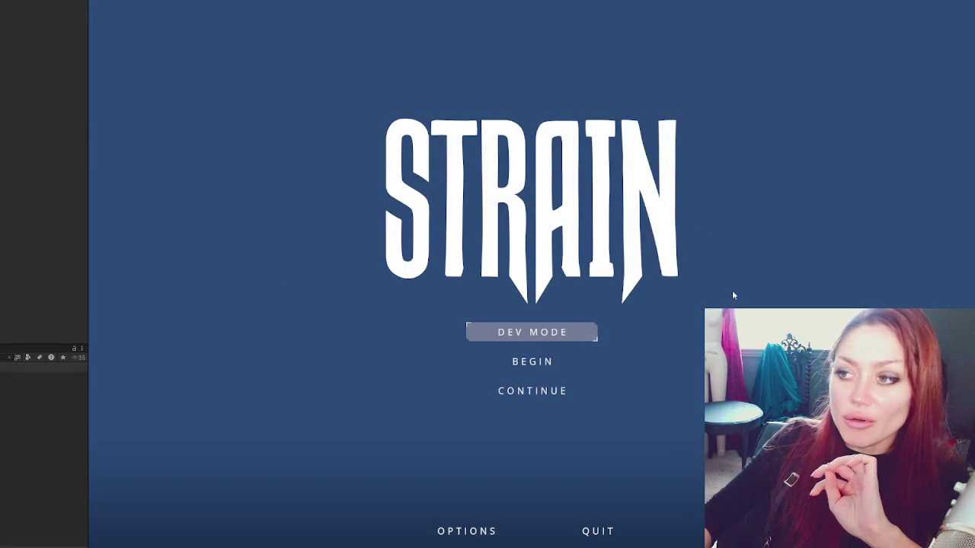
Step: Choose DEV MODE on the STRAIN title menu to bring up the loading screen
{"action": "left_click", "coordinate": [557, 336]}
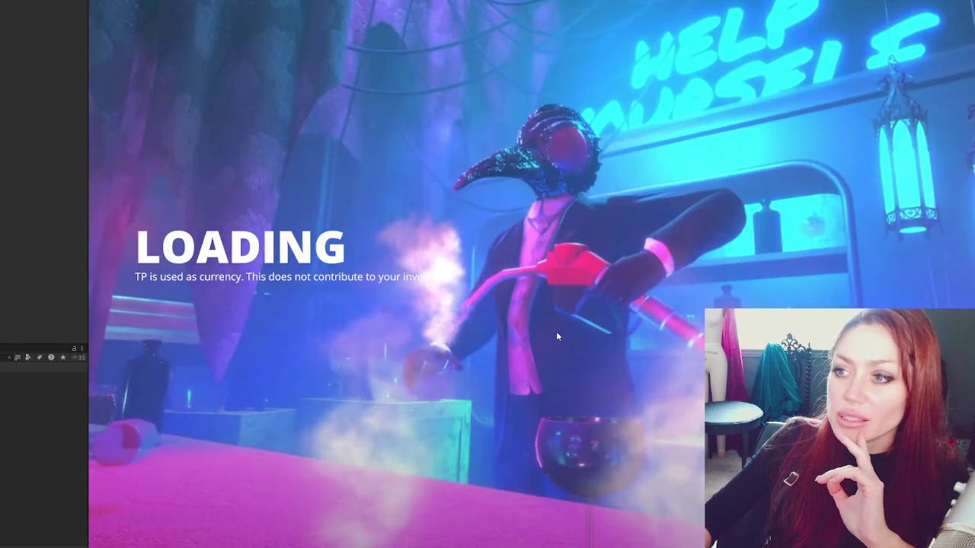
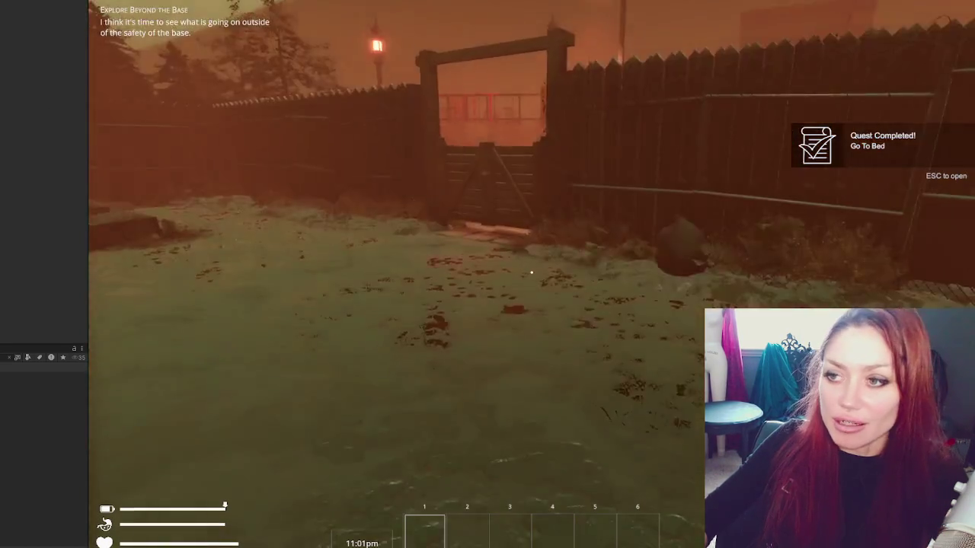
Step: Walk to the wooden gate, open it, and follow the foggy road up to the chain-link EXIT gate
{"action": "key", "text": "w"}
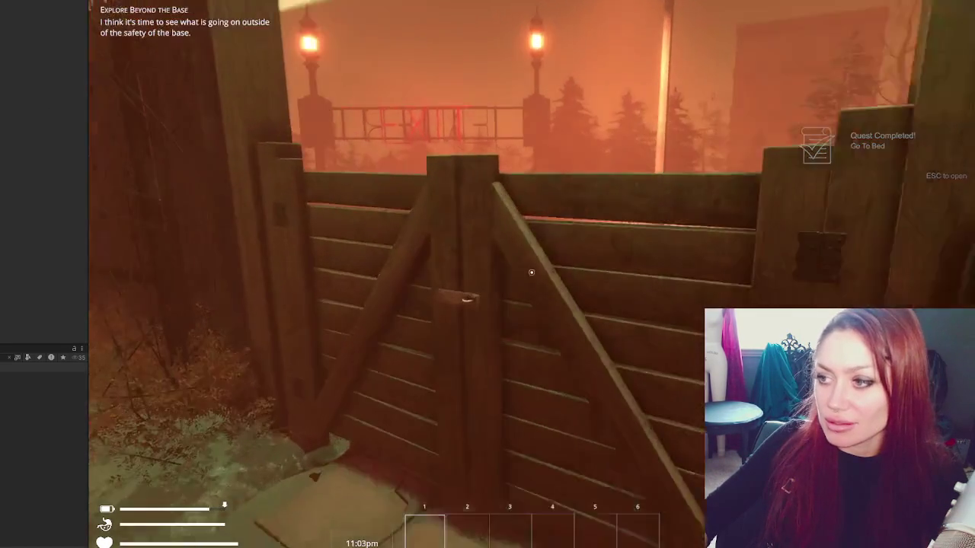
{"action": "key", "text": "e"}
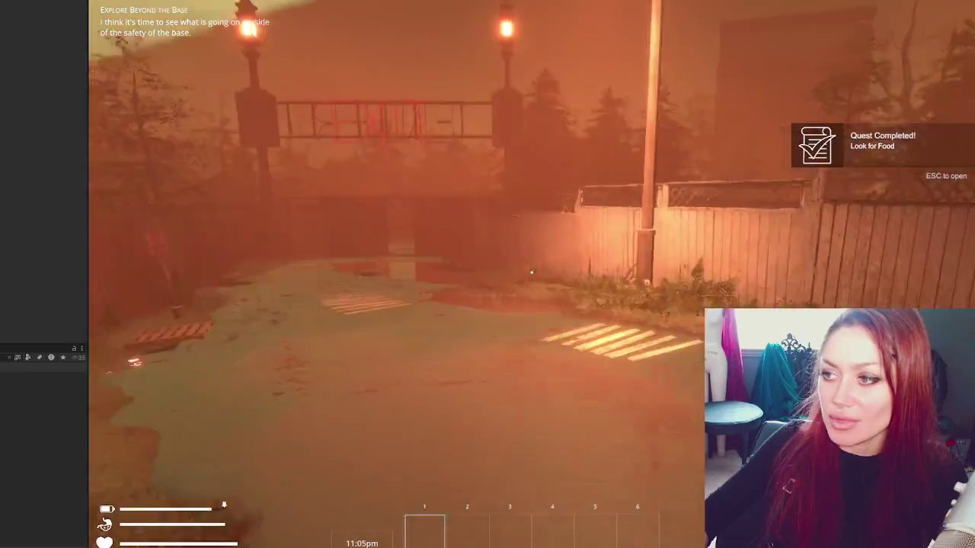
{"action": "key", "text": "w"}
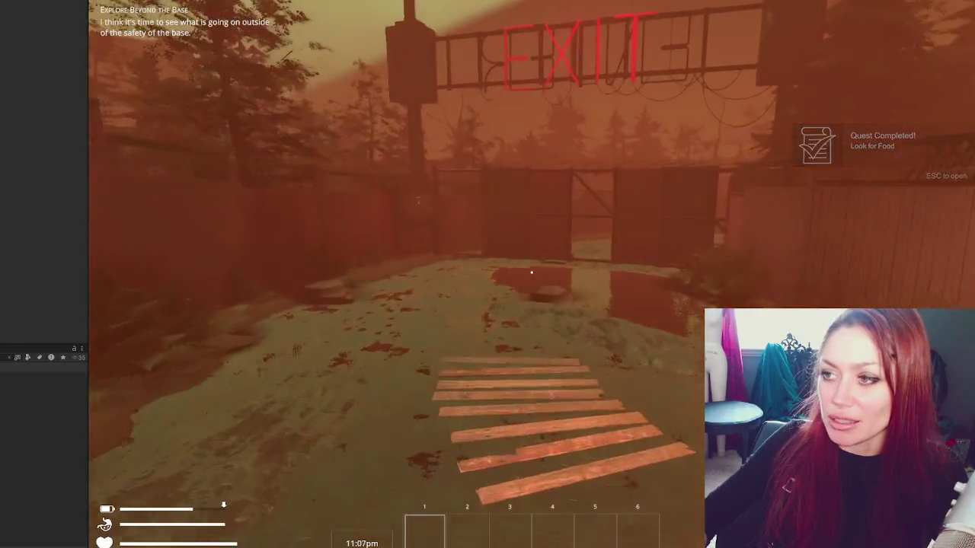
{"action": "key", "text": "w"}
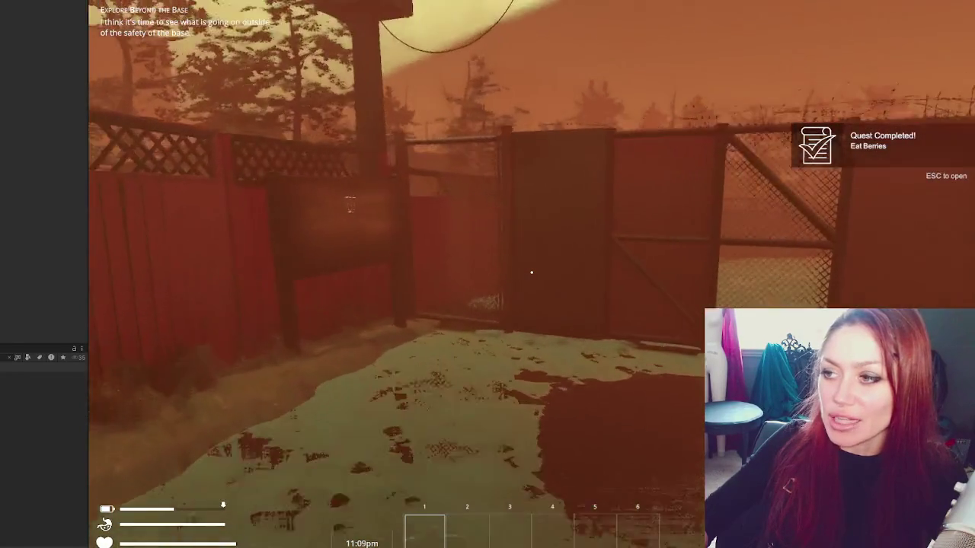
{"action": "key", "text": "w"}
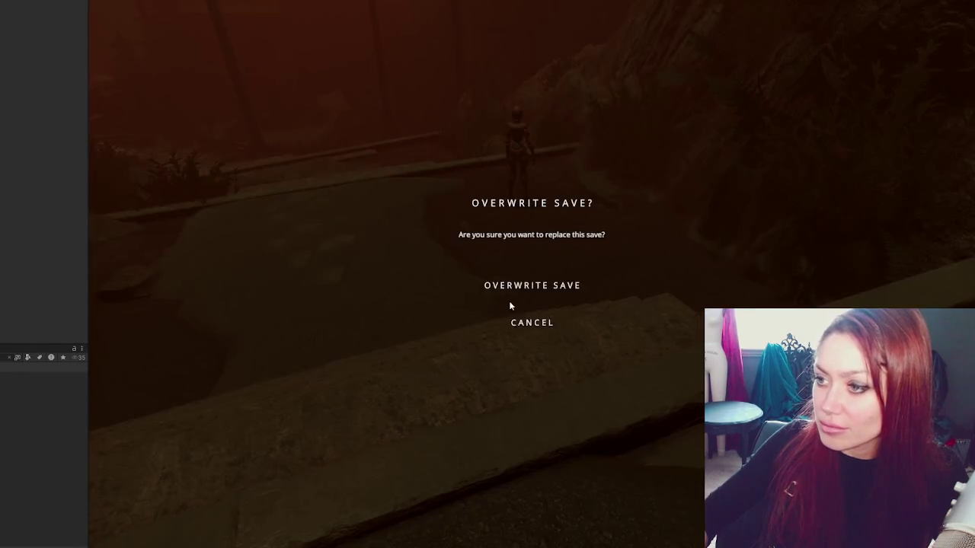
Step: Confirm OVERWRITE SAVE, then walk the character back through the fenced garden yard
{"action": "left_click", "coordinate": [517, 285]}
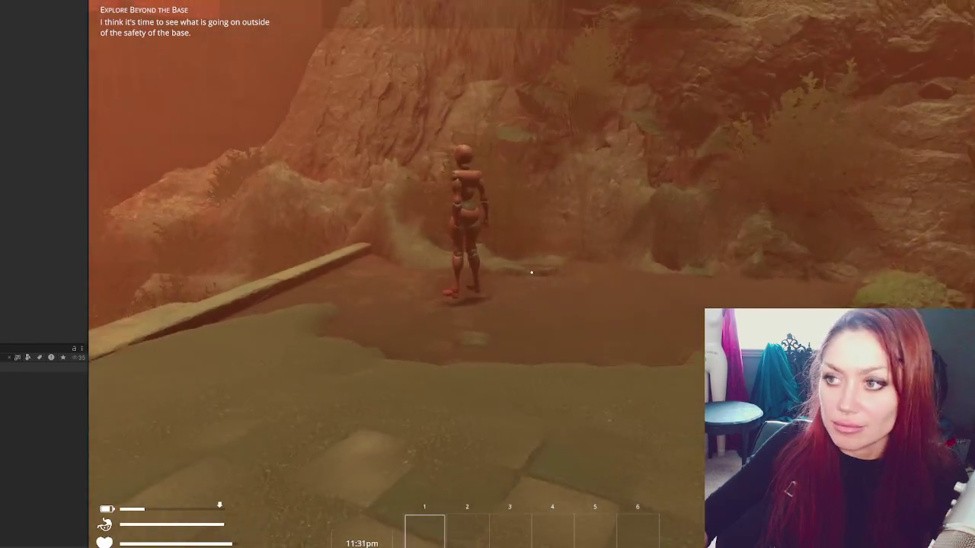
{"action": "key", "text": "s"}
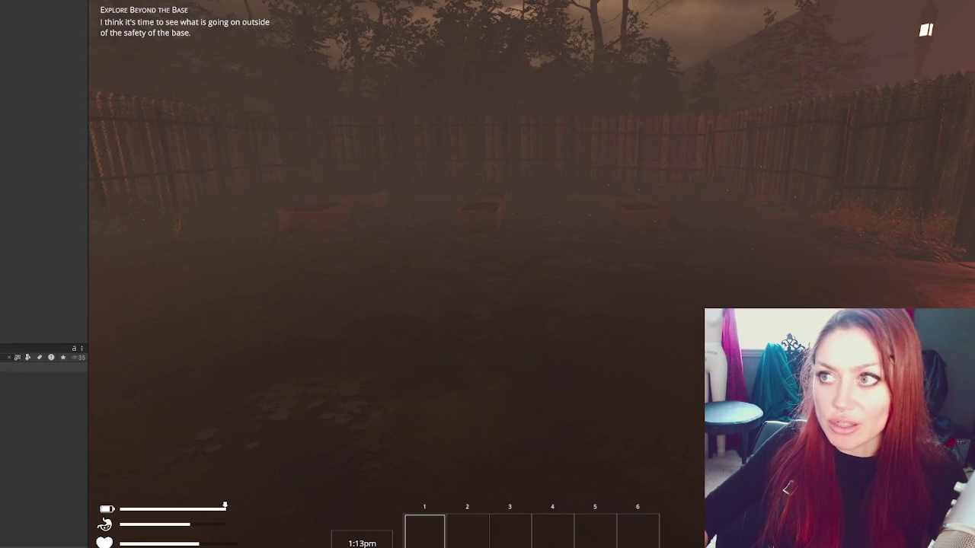
Step: Stop the running game with Ctrl+P to get back to the STRAIN title menu
{"action": "key", "text": "ctrl+p"}
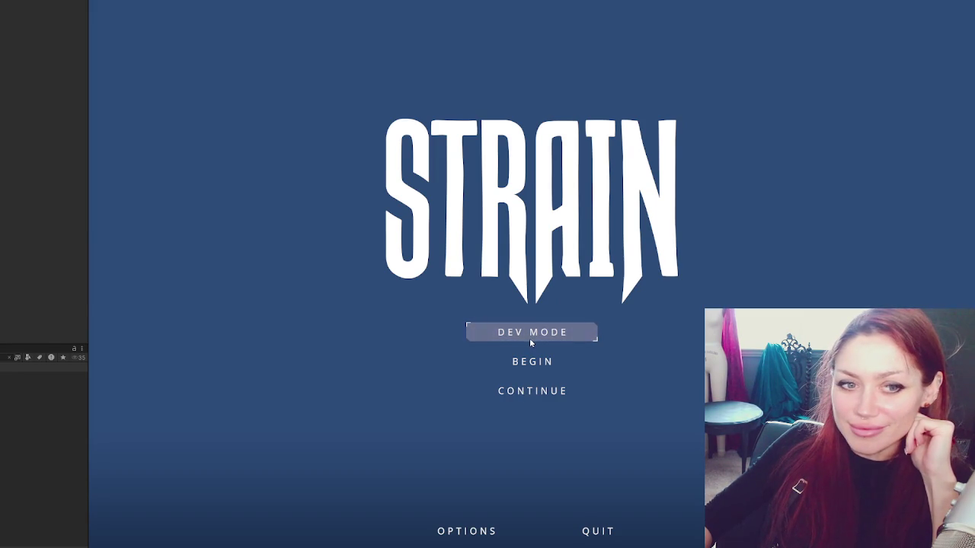
Step: Choose CONTINUE on the title menu to load the saved game
{"action": "left_click", "coordinate": [524, 393]}
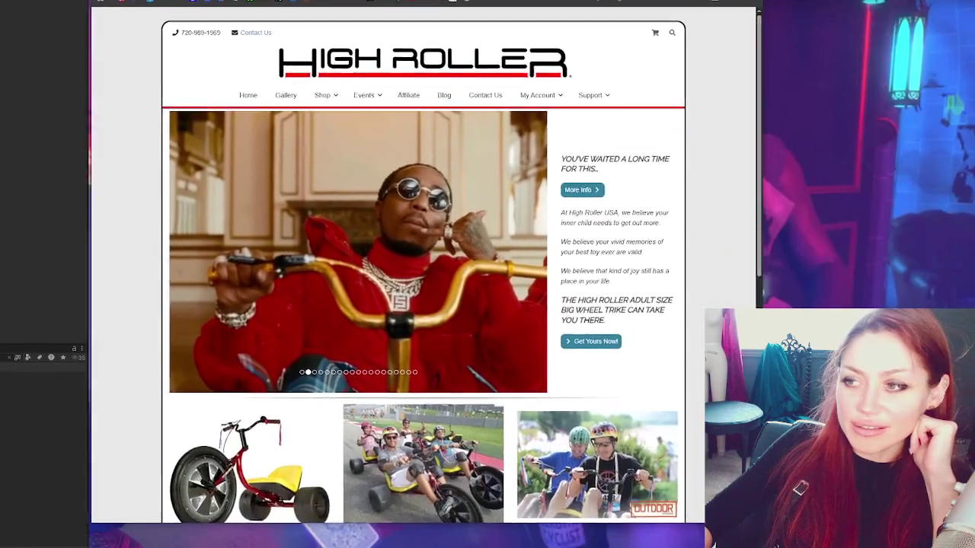
Step: Open the MK3 drift trike page and view the handlebar, yellow-seat and red-frame photos
{"action": "scroll", "coordinate": [259, 396], "scroll_direction": "down", "scroll_amount": 3}
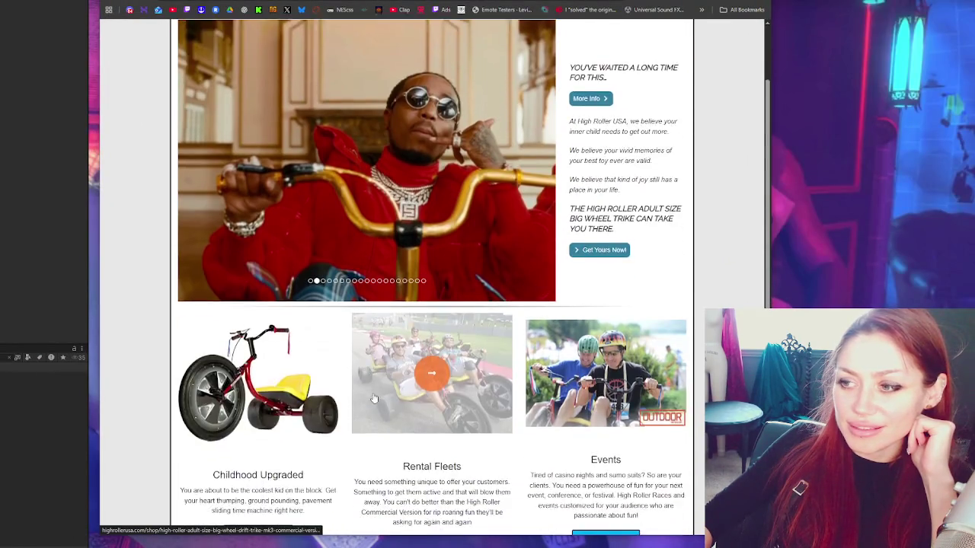
{"action": "left_click", "coordinate": [225, 326]}
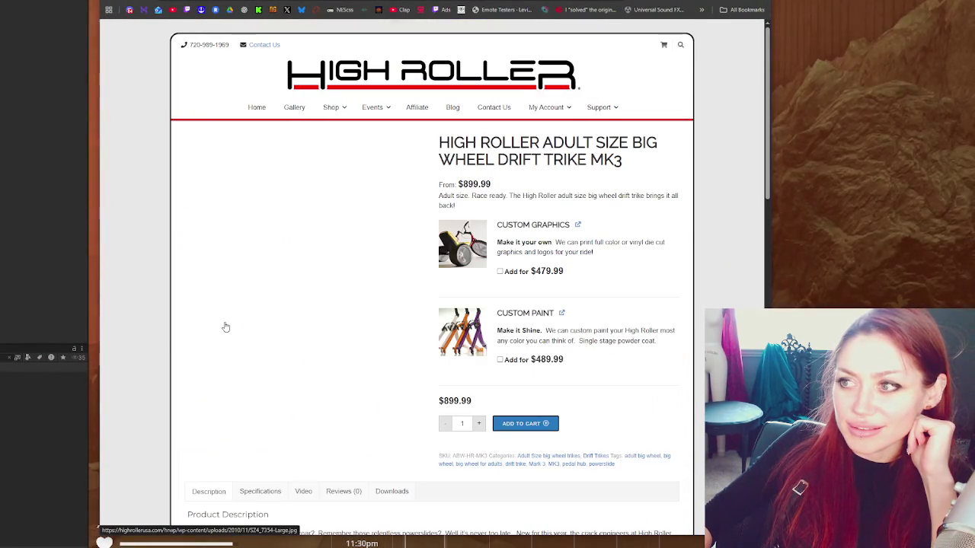
{"action": "left_click", "coordinate": [252, 326]}
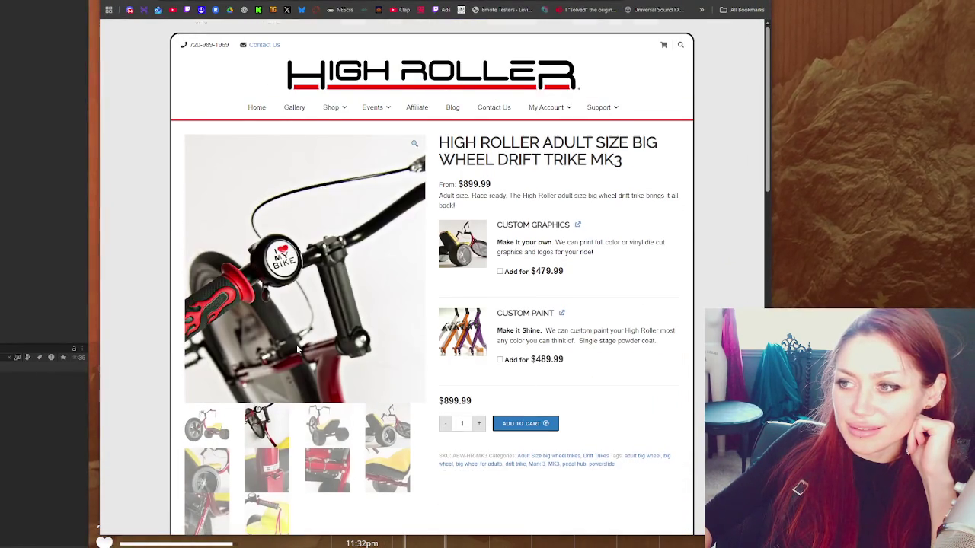
{"action": "scroll", "coordinate": [305, 343], "scroll_direction": "down", "scroll_amount": 1}
{"action": "left_click", "coordinate": [329, 350]}
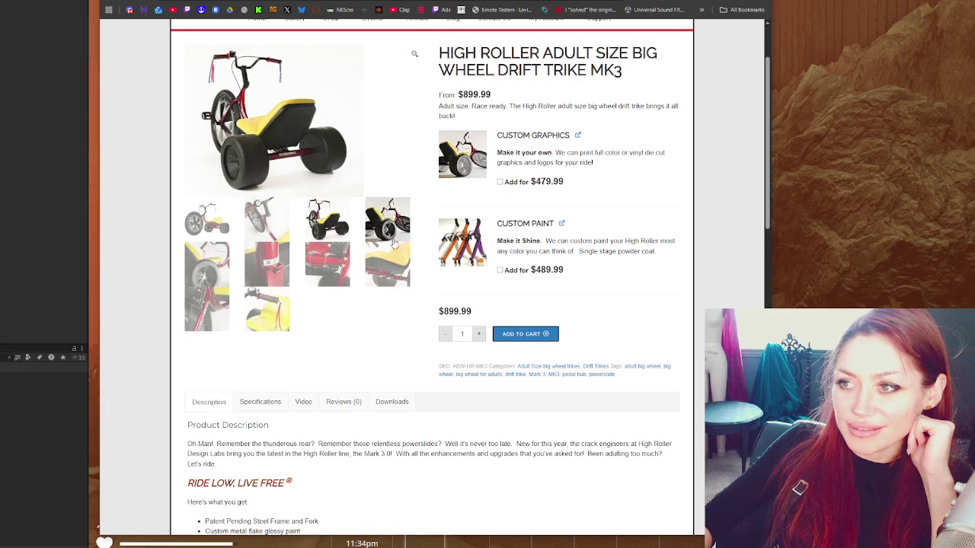
{"action": "left_click", "coordinate": [289, 305]}
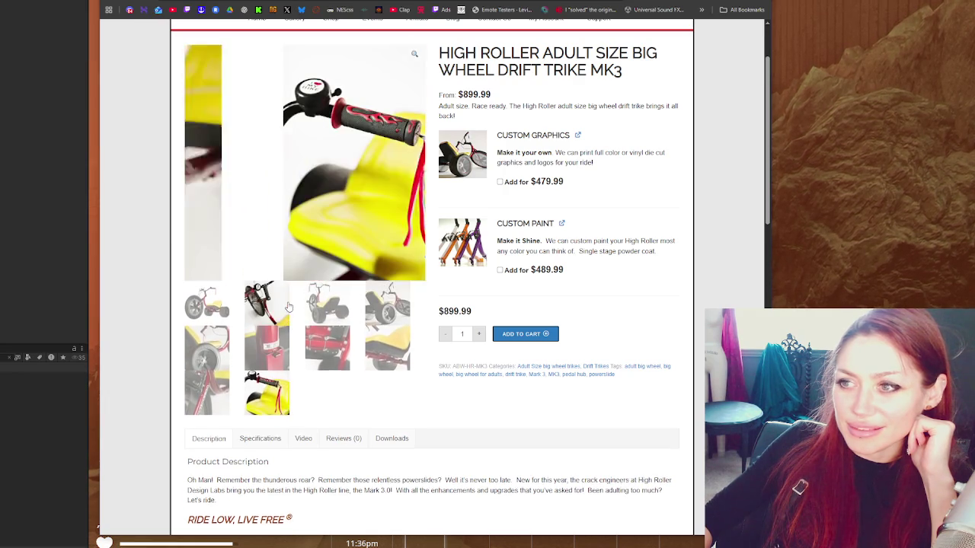
{"action": "left_click", "coordinate": [208, 347]}
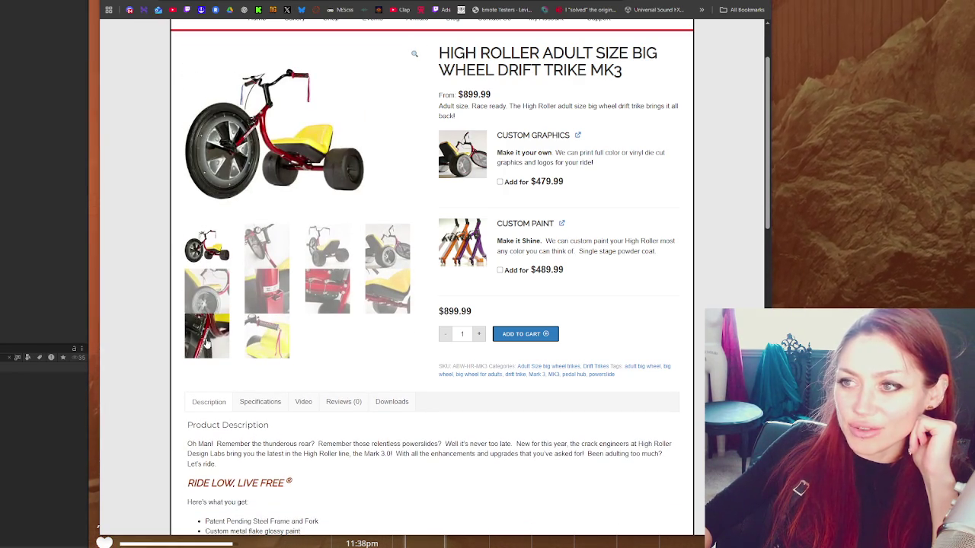
Step: Browse more gallery photos: rear view, handlebar, red frame, seat mount and full trike
{"action": "scroll", "coordinate": [204, 342], "scroll_direction": "up", "scroll_amount": 1}
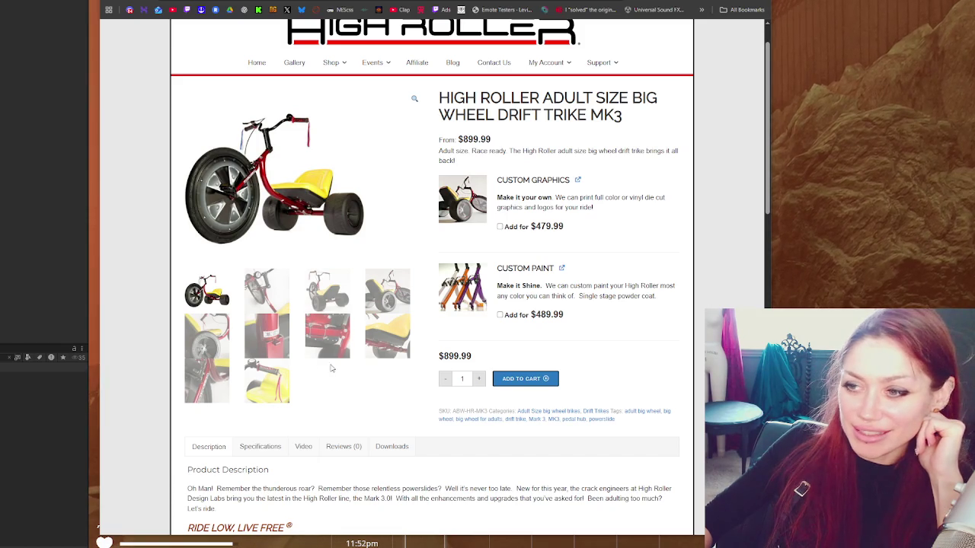
{"action": "left_click", "coordinate": [327, 296]}
{"action": "left_click", "coordinate": [276, 354]}
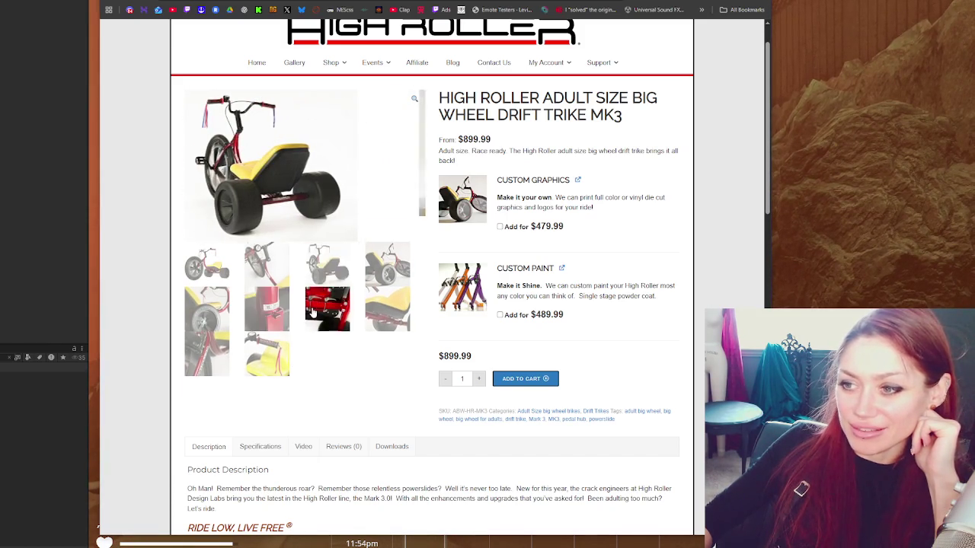
{"action": "left_click", "coordinate": [223, 368]}
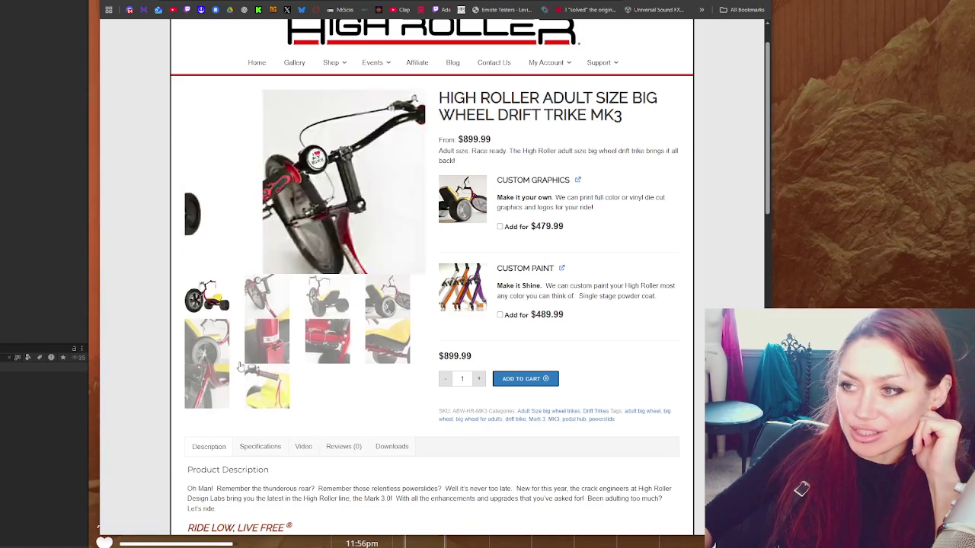
{"action": "left_click", "coordinate": [241, 367]}
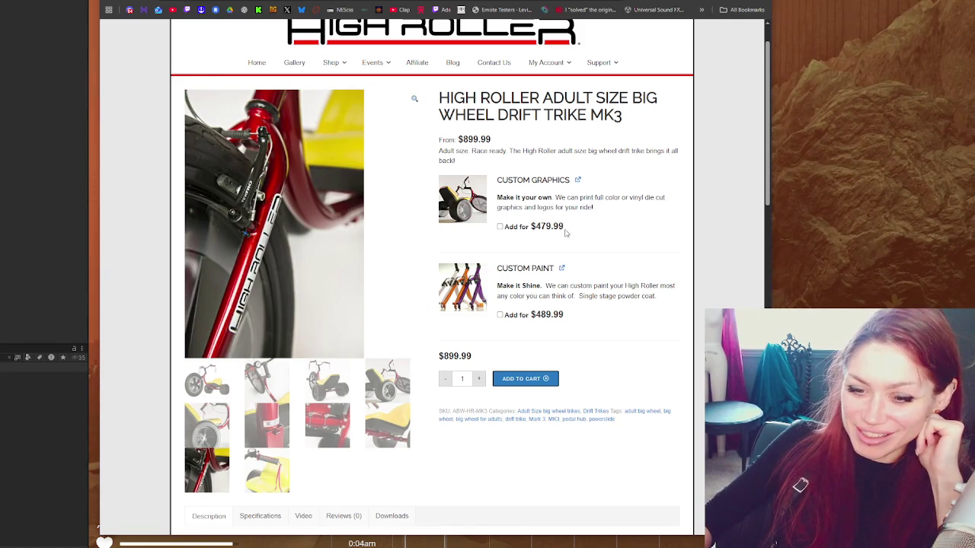
{"action": "left_click", "coordinate": [327, 425]}
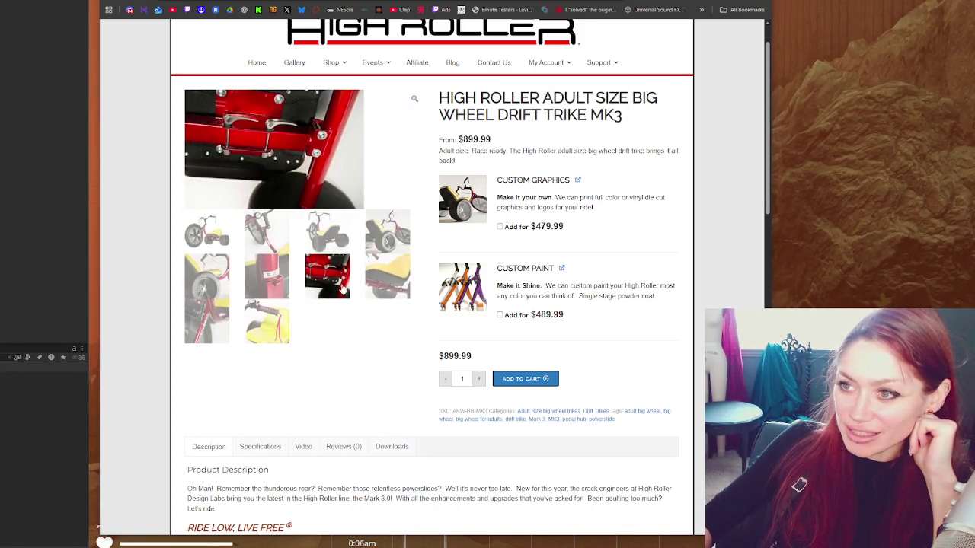
{"action": "left_click", "coordinate": [265, 344]}
{"action": "left_click", "coordinate": [388, 356]}
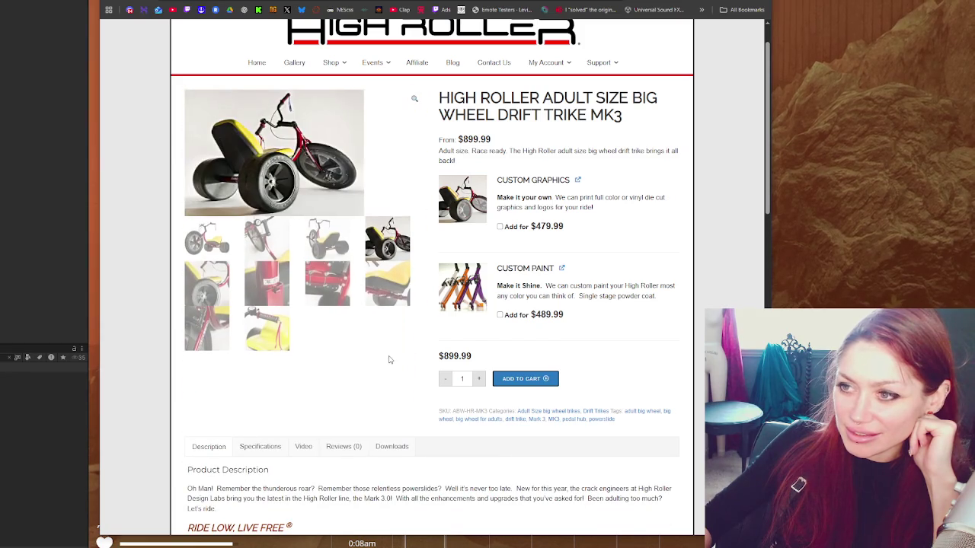
{"action": "scroll", "coordinate": [389, 360], "scroll_direction": "up", "scroll_amount": 1}
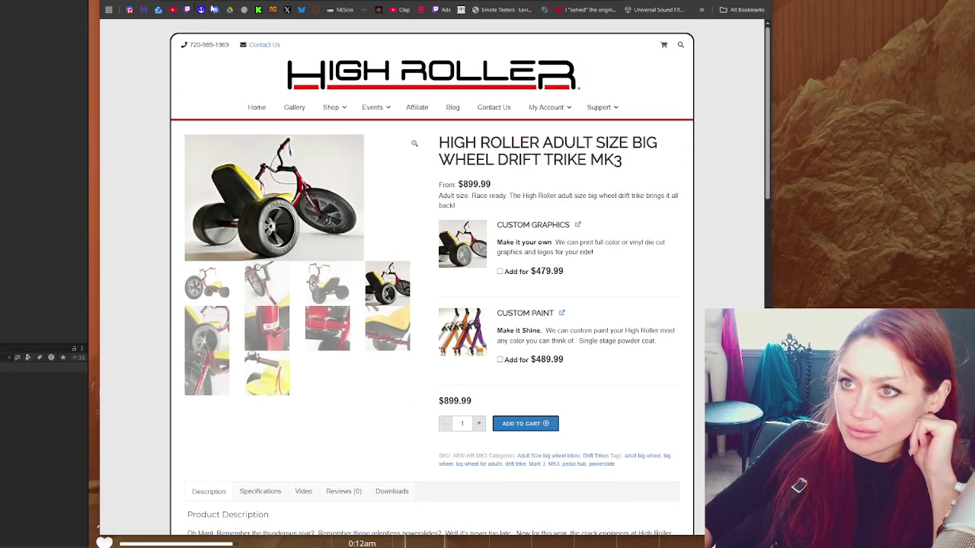
Step: Visit the MK3 Commercial Version page, then return to the top of the High Roller home page
{"action": "key", "text": "alt+Left"}
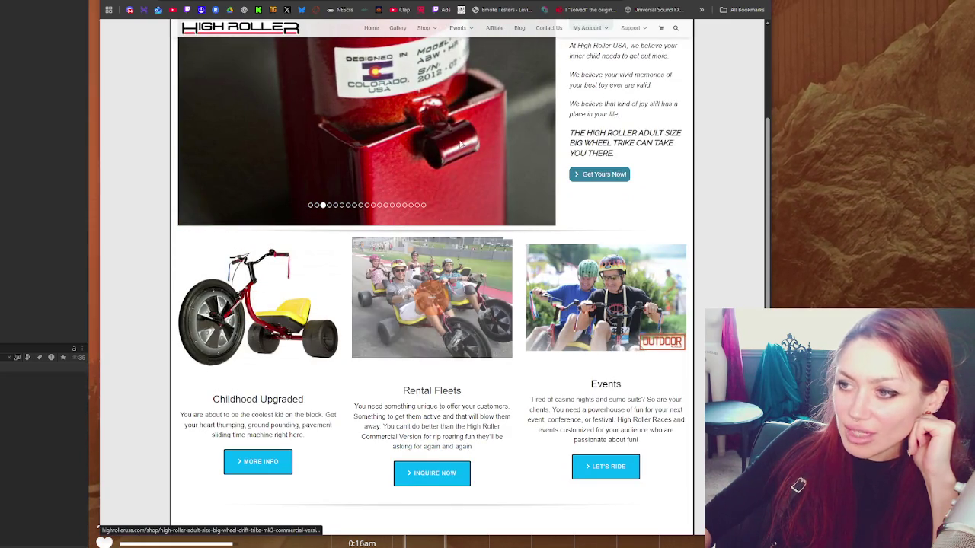
{"action": "key", "text": "alt+Right"}
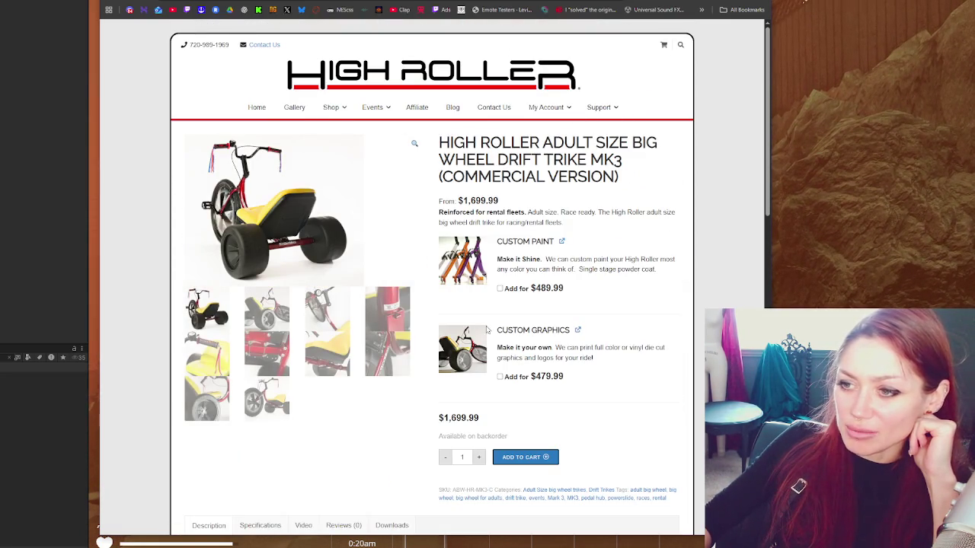
{"action": "key", "text": "alt+Left"}
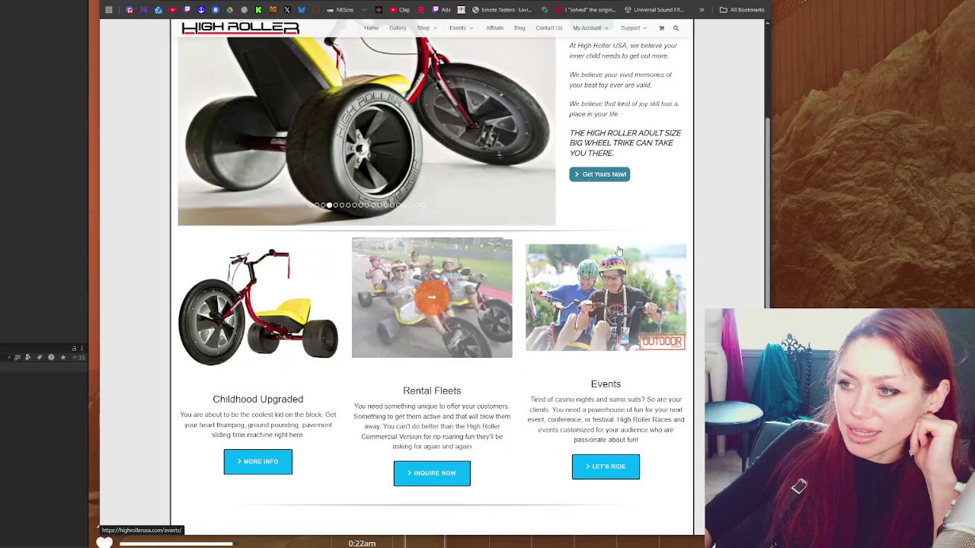
{"action": "scroll", "coordinate": [537, 312], "scroll_direction": "up", "scroll_amount": 3}
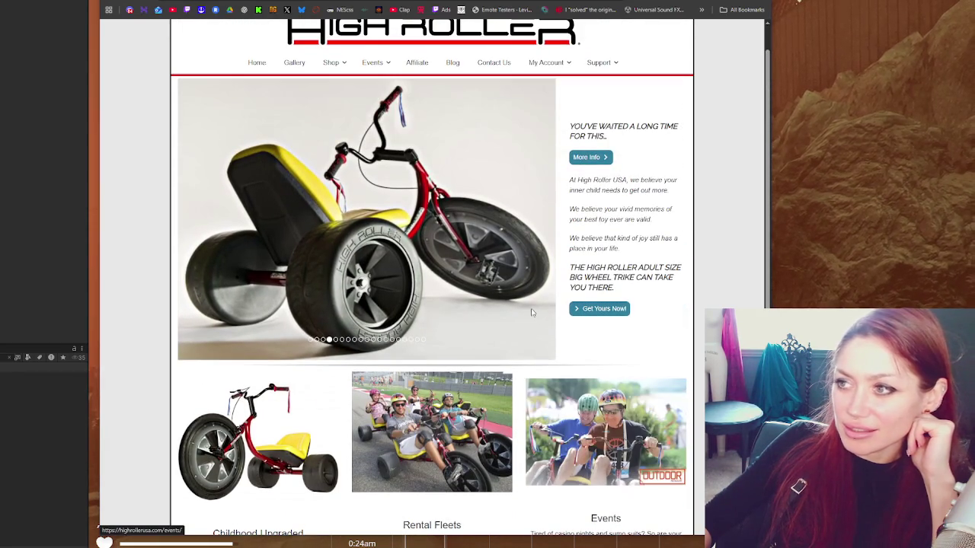
{"action": "scroll", "coordinate": [562, 310], "scroll_direction": "up", "scroll_amount": 1}
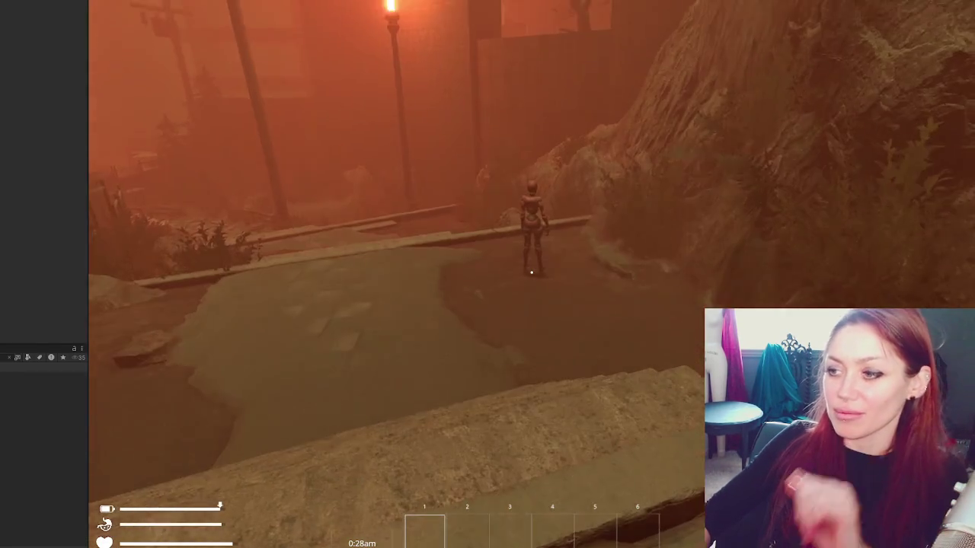
Step: Pause with Esc to view the Sleep, Nutrition and Life stats
{"action": "key", "text": "Escape"}
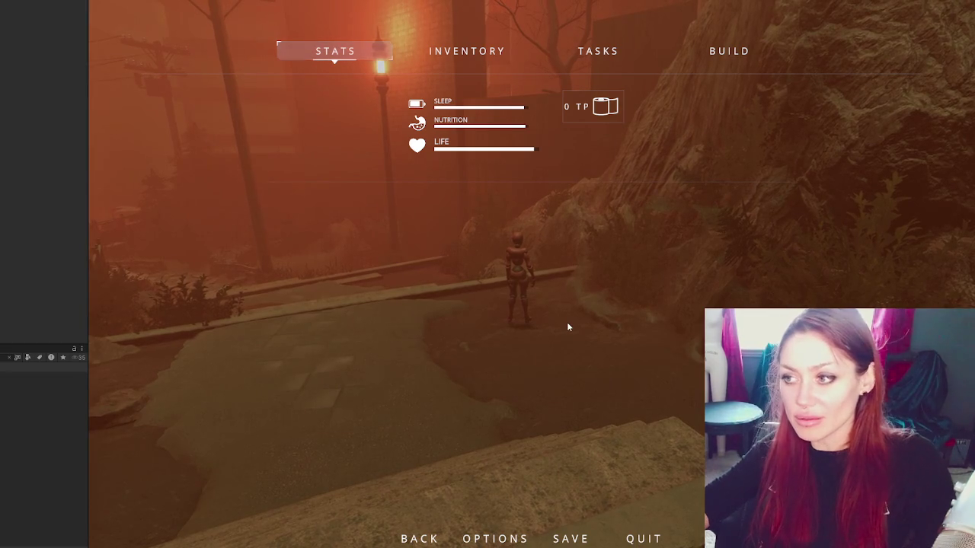
Step: Close the menu, then walk, sprint and punch until NO STAMINA appears and the screen goes black
{"action": "key", "text": "Escape"}
{"action": "key", "text": "s"}
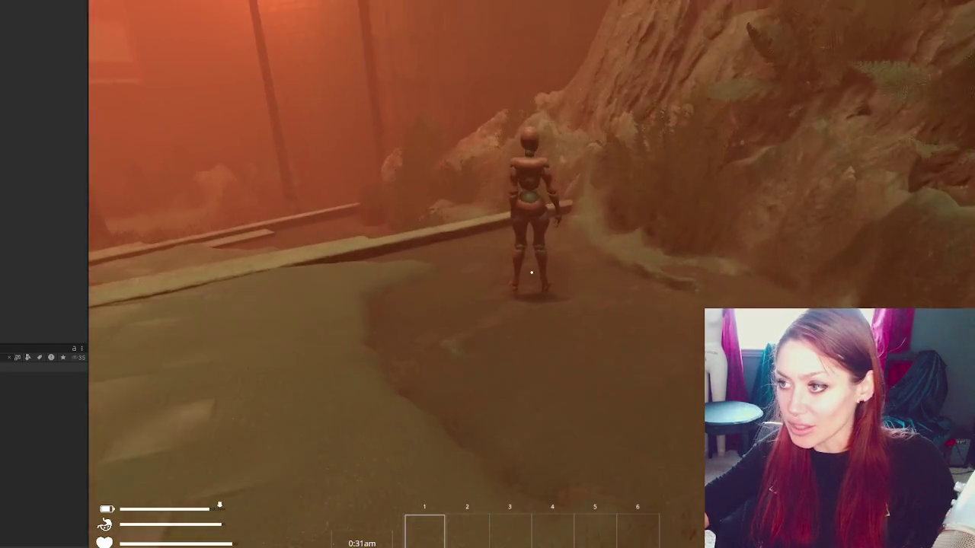
{"action": "key", "text": "w"}
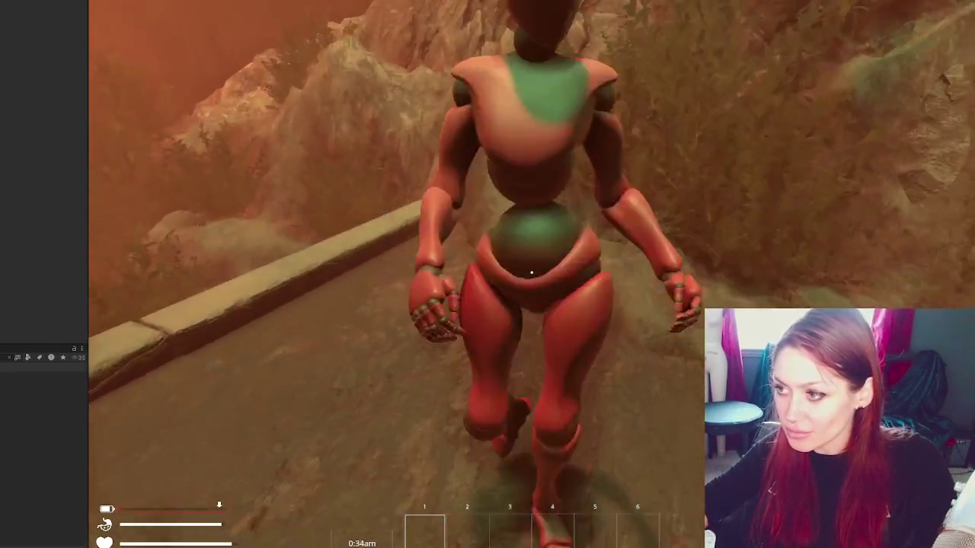
{"action": "left_click", "coordinate": [532, 272]}
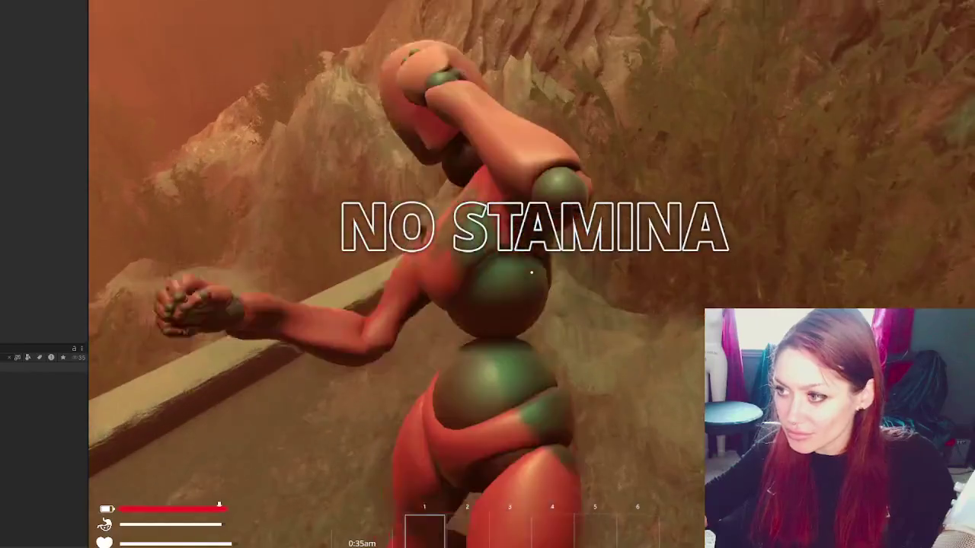
{"action": "key", "text": "w"}
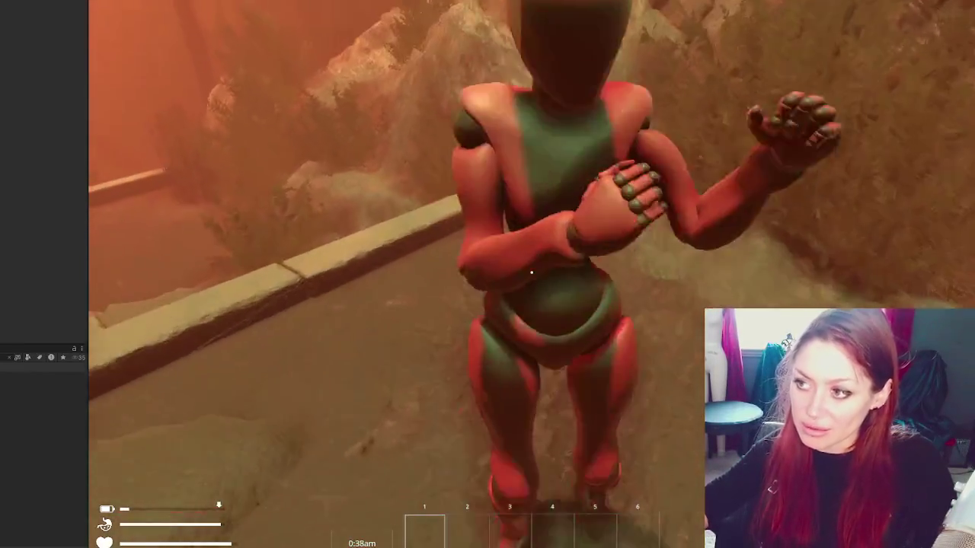
{"action": "left_click", "coordinate": [531, 272]}
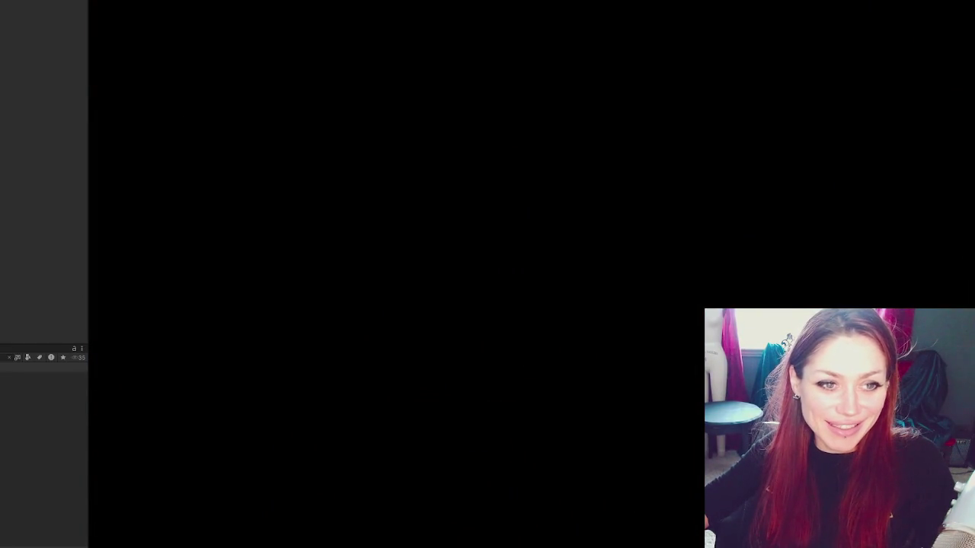
Step: Show ControlsMain.cs in VS Code, scrolled to the autosave TODO near line 800
{"action": "key", "text": "alt+Tab"}
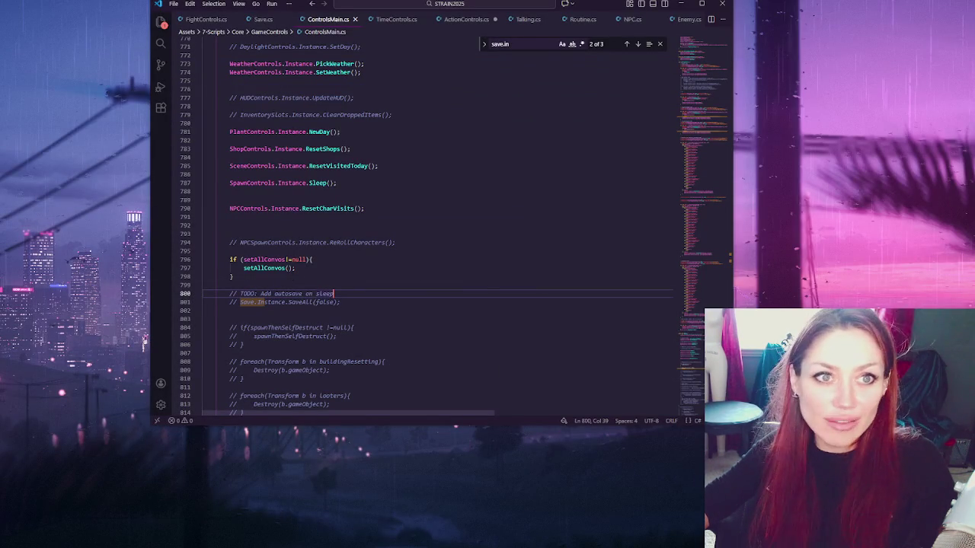
{"action": "scroll", "coordinate": [455, 265], "scroll_direction": "up", "scroll_amount": 2}
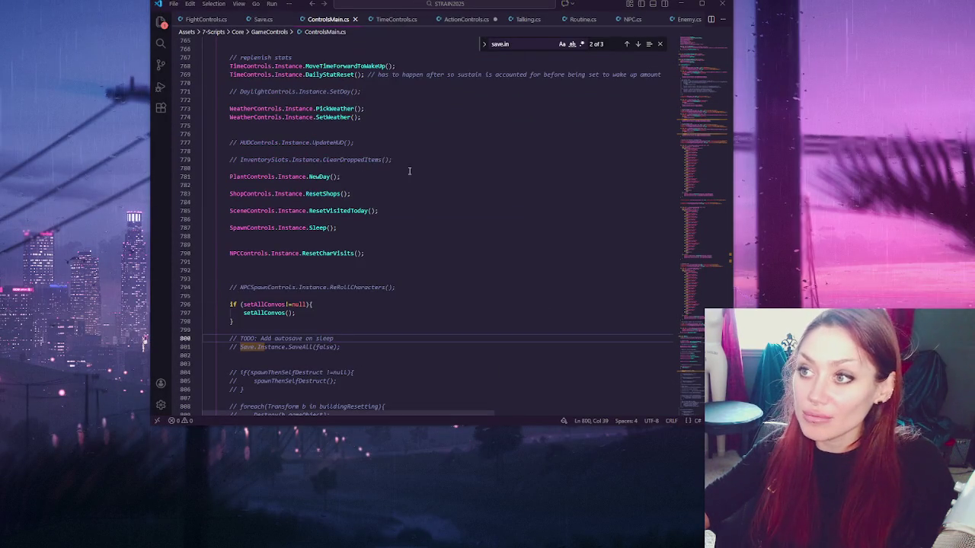